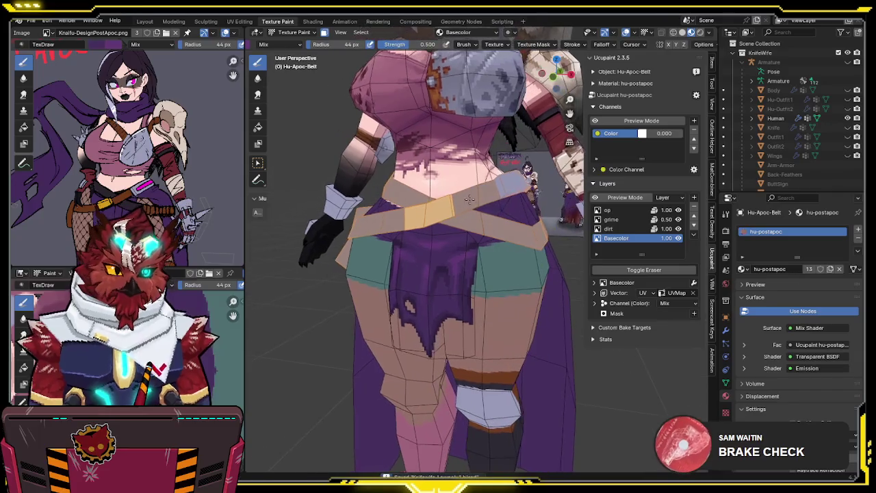
Step: Make the dirt layer the paint target and raise the brush strength to full
{"action": "left_click", "coordinate": [610, 229]}
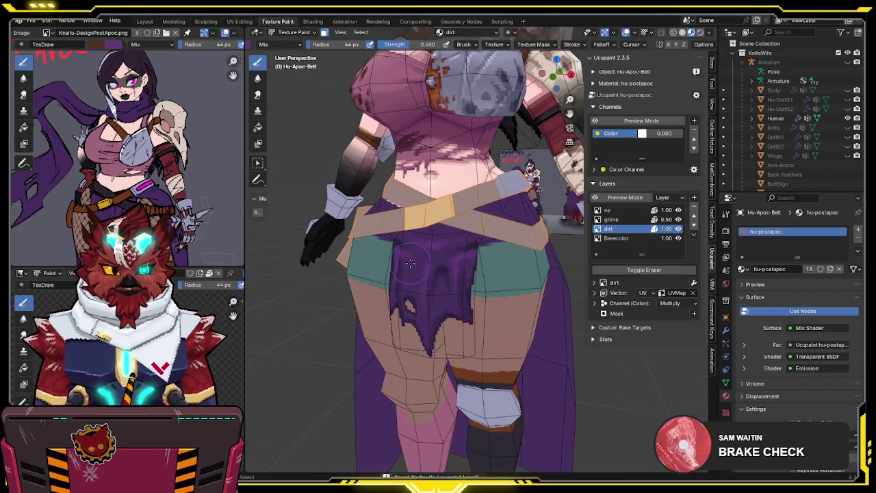
{"action": "scroll", "coordinate": [424, 246], "scroll_direction": "up", "scroll_amount": 3}
{"action": "left_click_drag", "start_coordinate": [428, 45], "coordinate": [451, 44]}
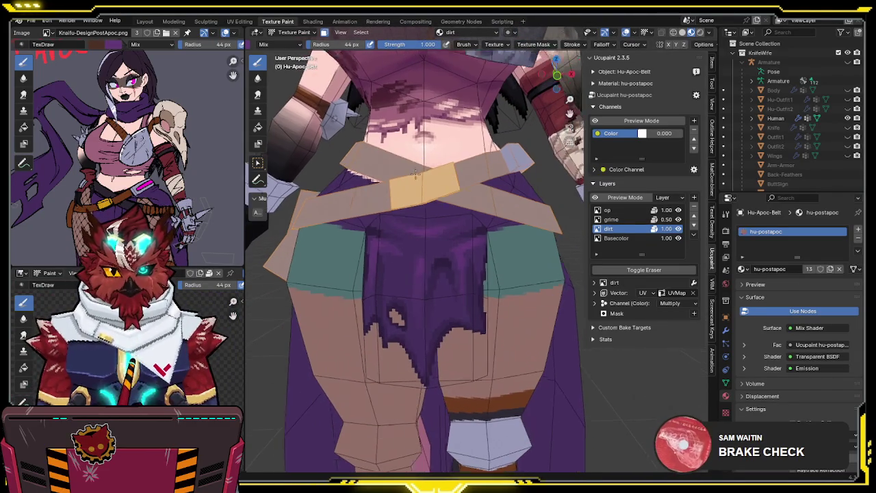
{"action": "middle_click_drag", "start_coordinate": [424, 219], "coordinate": [419, 186]}
{"action": "key", "text": "e"}
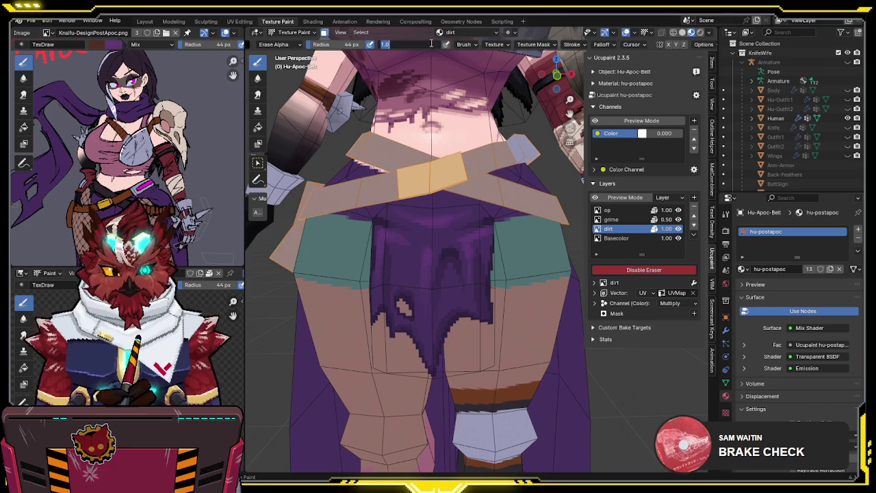
{"action": "type", "text": ".5"}
{"action": "key", "text": "e"}
{"action": "type", "text": "0.500"}
{"action": "mouse_move", "coordinate": [433, 260]}
{"action": "middle_mouse_down"}
{"action": "mouse_move", "coordinate": [433, 231]}
{"action": "mouse_move", "coordinate": [407, 312]}
{"action": "middle_mouse_up"}
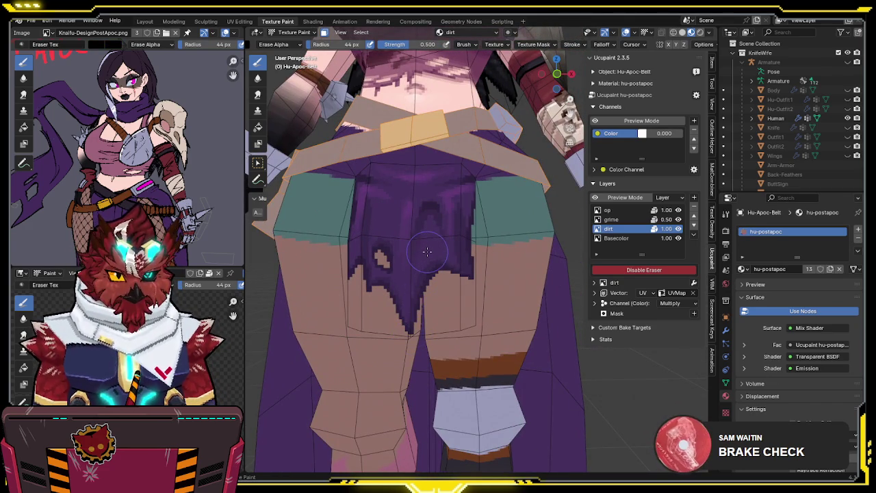
{"action": "key", "text": "e"}
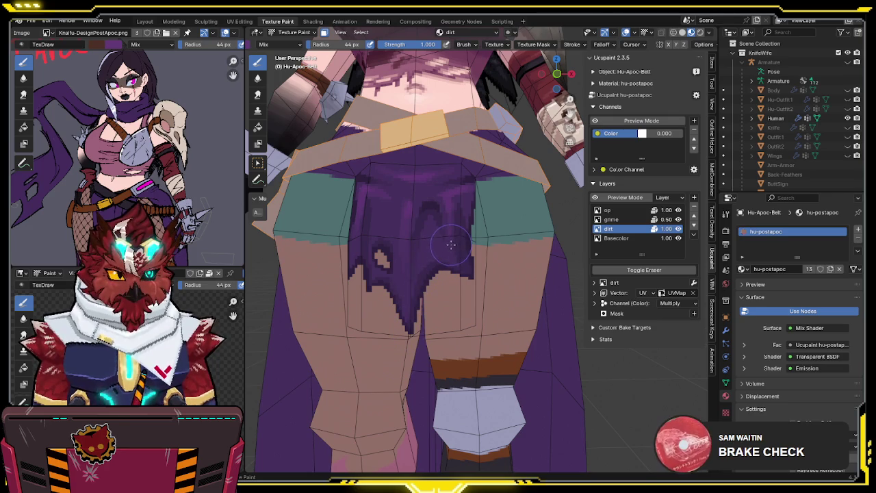
Step: Paint a dark dirt blob on the cloth flap, then undo it
{"action": "mouse_move", "coordinate": [451, 245]}
{"action": "middle_mouse_down"}
{"action": "mouse_move", "coordinate": [475, 234]}
{"action": "mouse_move", "coordinate": [461, 236]}
{"action": "middle_mouse_up"}
{"action": "key", "text": "alt+q"}
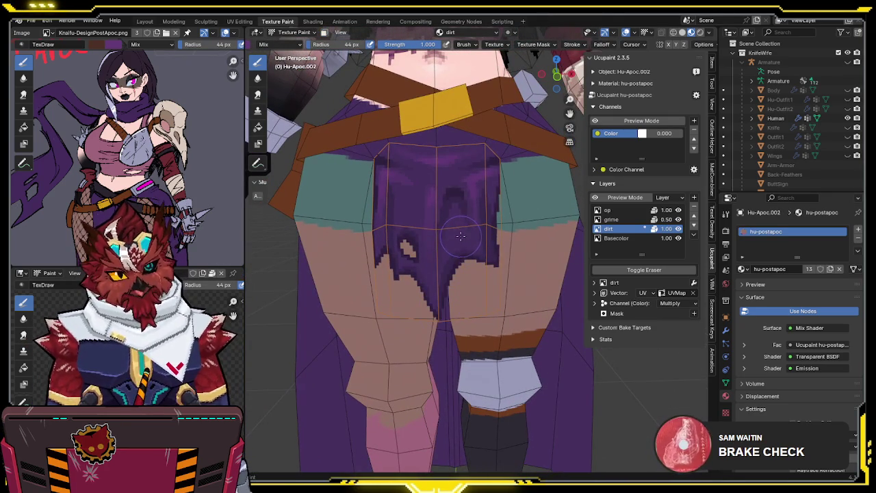
{"action": "left_click_drag", "start_coordinate": [457, 236], "coordinate": [446, 243]}
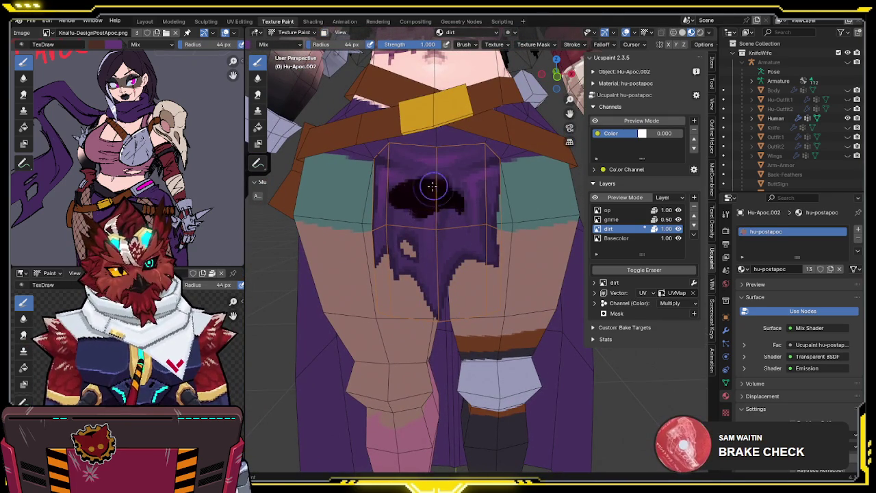
{"action": "key", "text": "ctrl+z"}
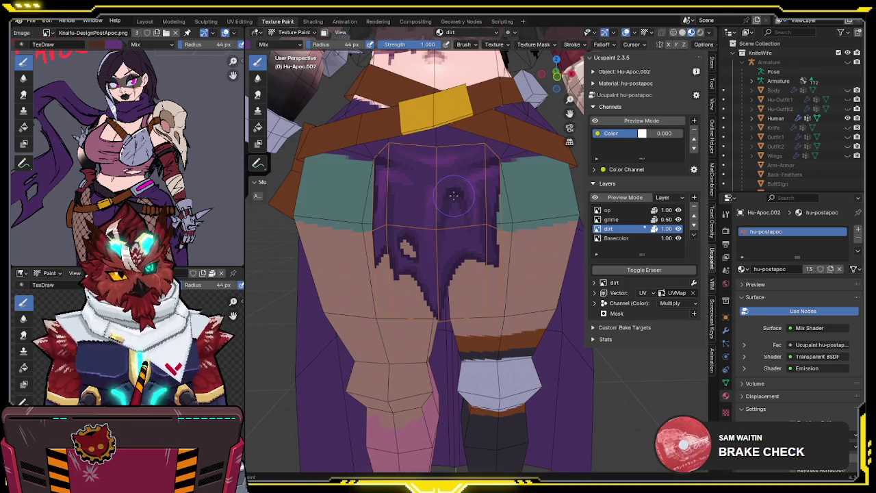
Step: Paint dark dirt strokes across the body's chest
{"action": "middle_click_drag", "start_coordinate": [485, 178], "coordinate": [414, 329]}
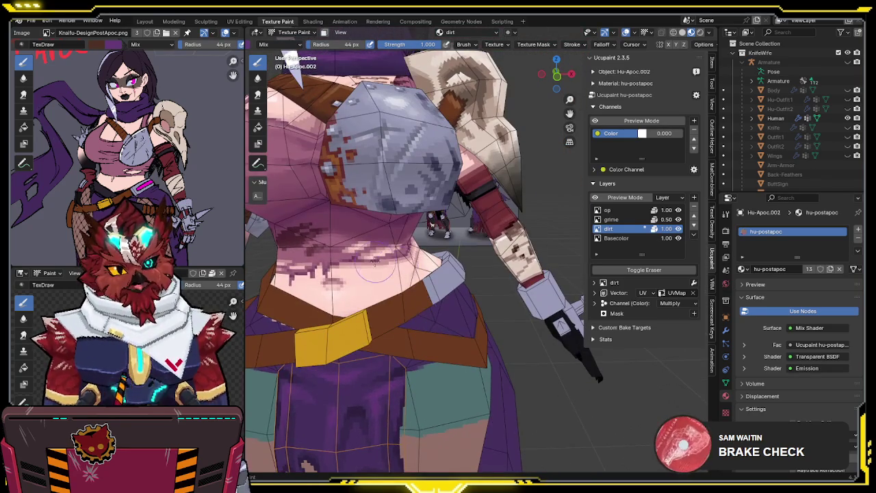
{"action": "key", "text": "alt+q"}
{"action": "left_click_drag", "start_coordinate": [287, 226], "coordinate": [404, 232]}
{"action": "mouse_move", "coordinate": [383, 260]}
{"action": "middle_mouse_down"}
{"action": "mouse_move", "coordinate": [378, 304]}
{"action": "mouse_move", "coordinate": [431, 234]}
{"action": "middle_mouse_up"}
Step: Switch back to the cloth flap, set brush strength to 0.5, and save
{"action": "key", "text": "alt+q"}
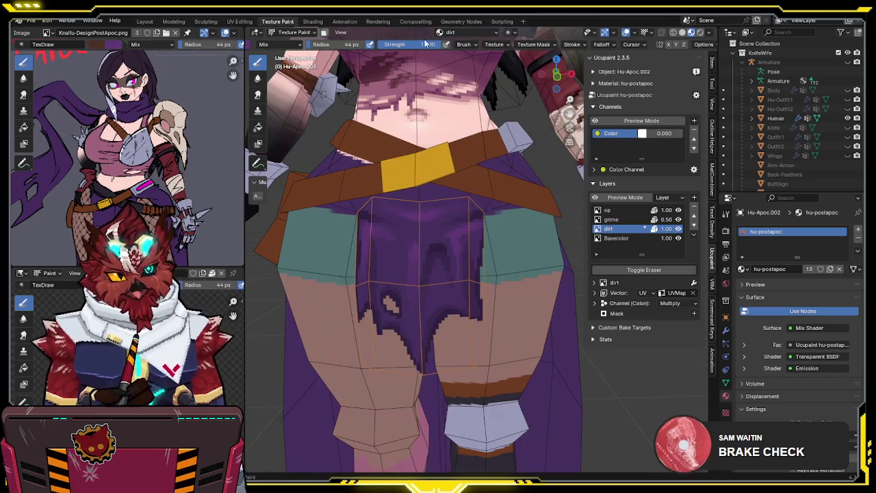
{"action": "type", "text": ".5"}
{"action": "key", "text": "Return"}
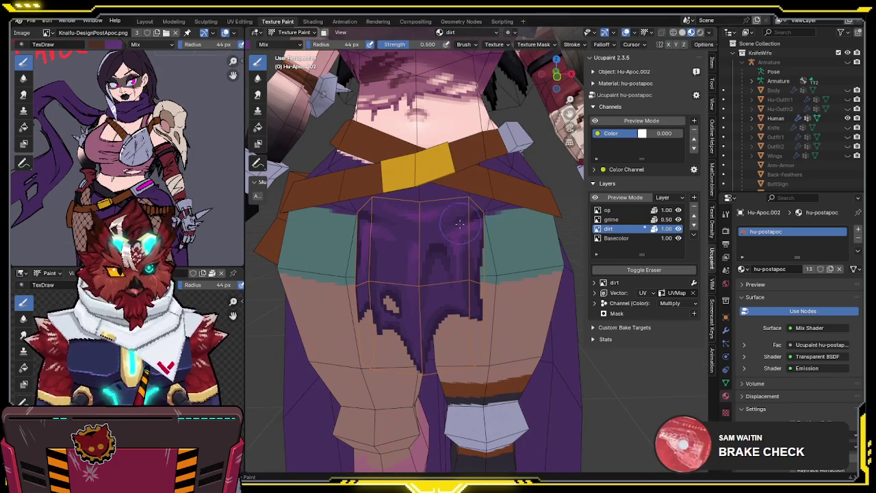
{"action": "key", "text": "ctrl+s"}
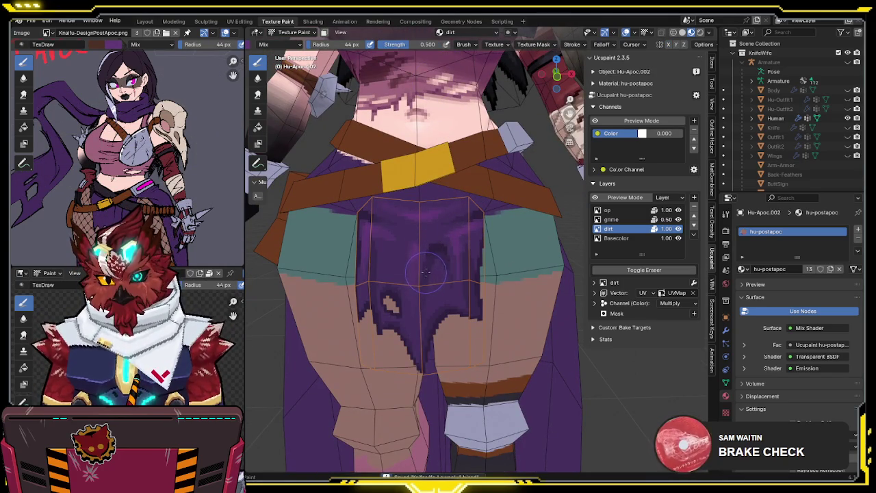
Step: Paint a dark dirt patch on the purple cloth and enable eraser mode
{"action": "left_click_drag", "start_coordinate": [399, 241], "coordinate": [391, 271]}
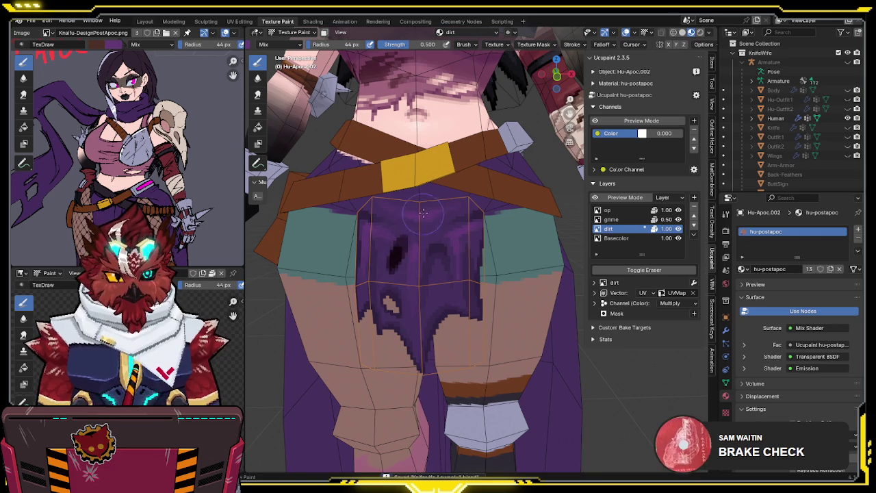
{"action": "key", "text": "e"}
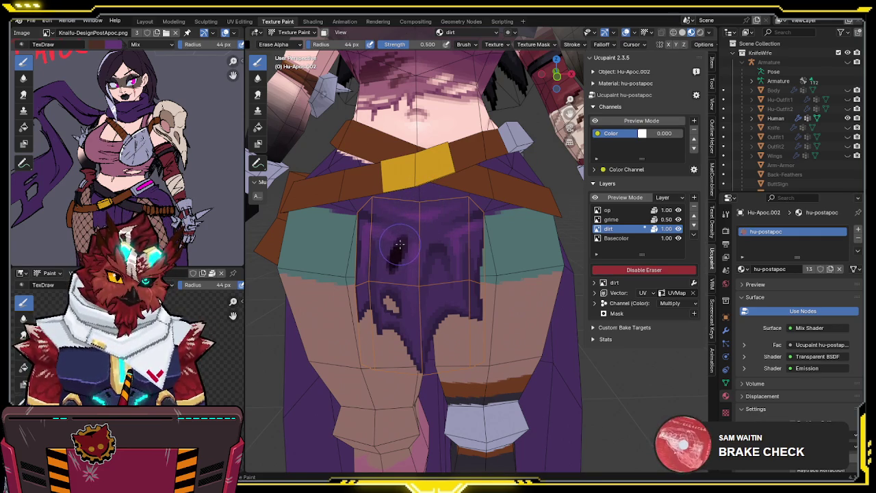
{"action": "left_click", "coordinate": [676, 303]}
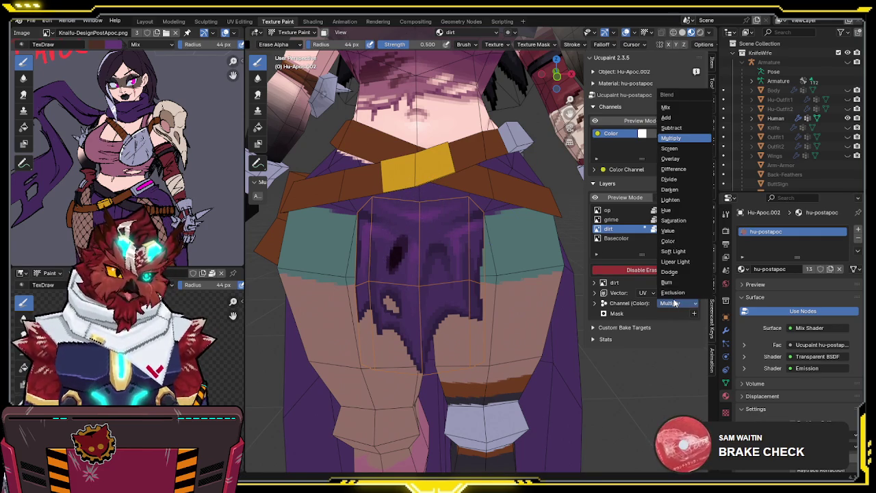
Step: Change the dirt layer's blend mode to Overlay, then to Mix
{"action": "left_click", "coordinate": [669, 158]}
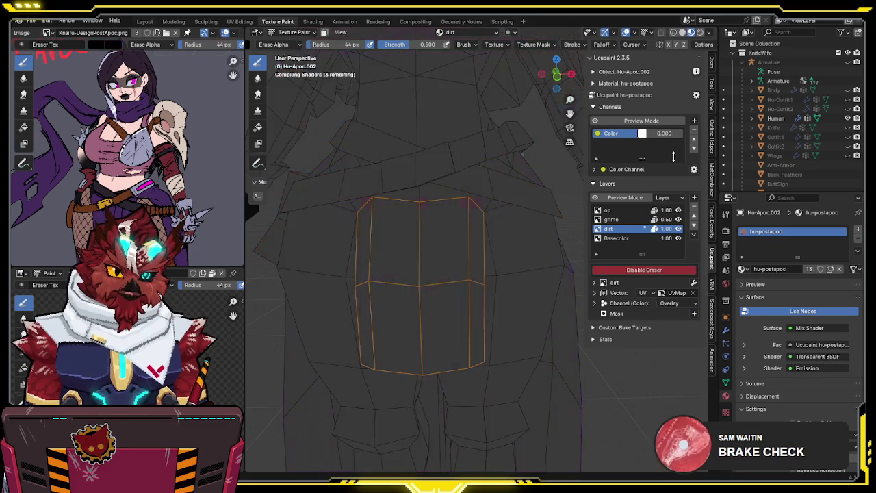
{"action": "mouse_move", "coordinate": [523, 169]}
{"action": "middle_mouse_down"}
{"action": "mouse_move", "coordinate": [509, 241]}
{"action": "mouse_move", "coordinate": [527, 260]}
{"action": "middle_mouse_up"}
{"action": "scroll", "coordinate": [509, 241], "scroll_direction": "down", "scroll_amount": 3}
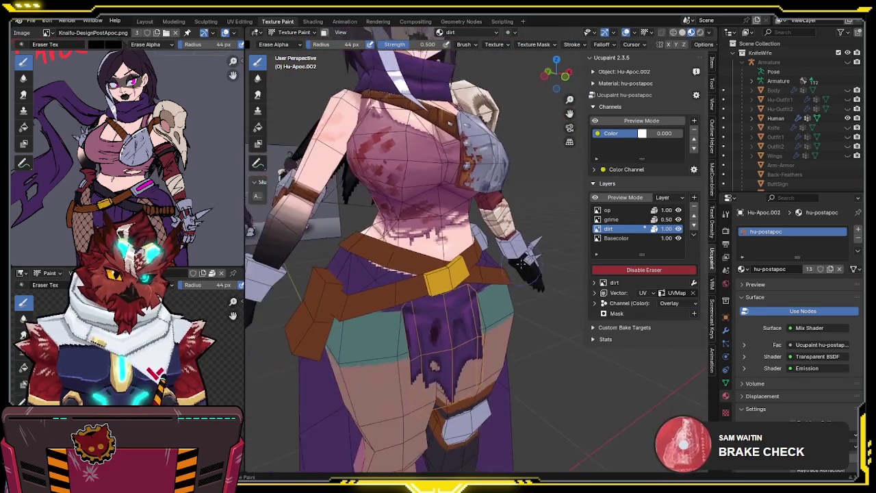
{"action": "left_click", "coordinate": [669, 303]}
{"action": "left_click", "coordinate": [670, 110]}
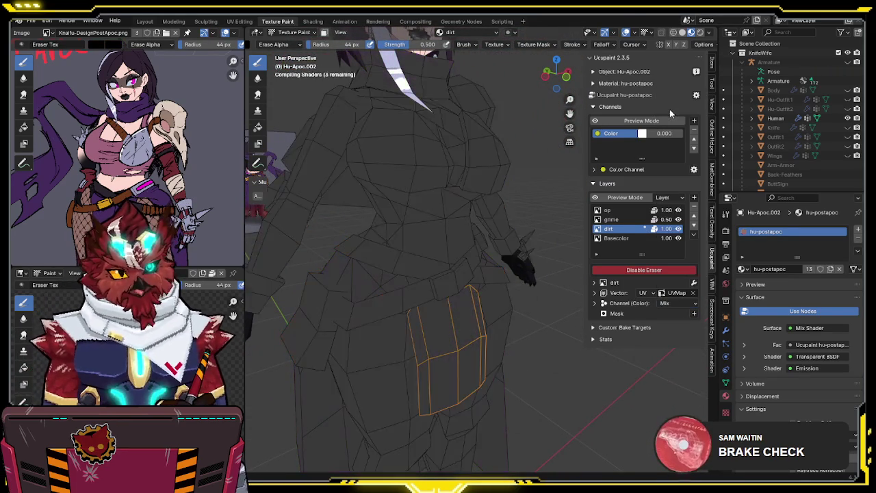
Step: Paint a darker streak at the cloth flap's bottom tip, then re-enable eraser mode
{"action": "mouse_move", "coordinate": [438, 260]}
{"action": "middle_mouse_down"}
{"action": "mouse_move", "coordinate": [477, 244]}
{"action": "mouse_move", "coordinate": [549, 238]}
{"action": "mouse_move", "coordinate": [513, 233]}
{"action": "middle_mouse_up"}
{"action": "scroll", "coordinate": [477, 244], "scroll_direction": "up", "scroll_amount": 2}
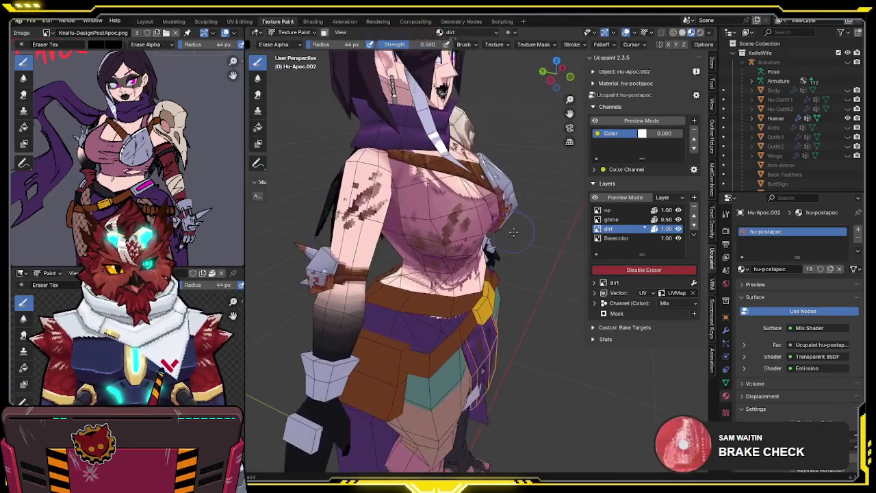
{"action": "mouse_move", "coordinate": [432, 208]}
{"action": "middle_mouse_down"}
{"action": "mouse_move", "coordinate": [430, 176]}
{"action": "mouse_move", "coordinate": [450, 151]}
{"action": "mouse_move", "coordinate": [388, 180]}
{"action": "middle_mouse_up"}
{"action": "scroll", "coordinate": [450, 151], "scroll_direction": "up", "scroll_amount": 3}
{"action": "scroll", "coordinate": [388, 180], "scroll_direction": "up", "scroll_amount": 3}
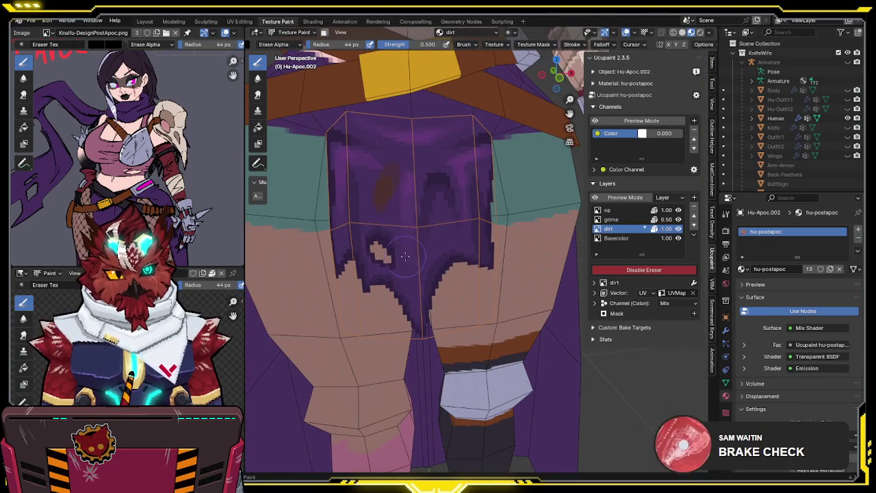
{"action": "key", "text": "e"}
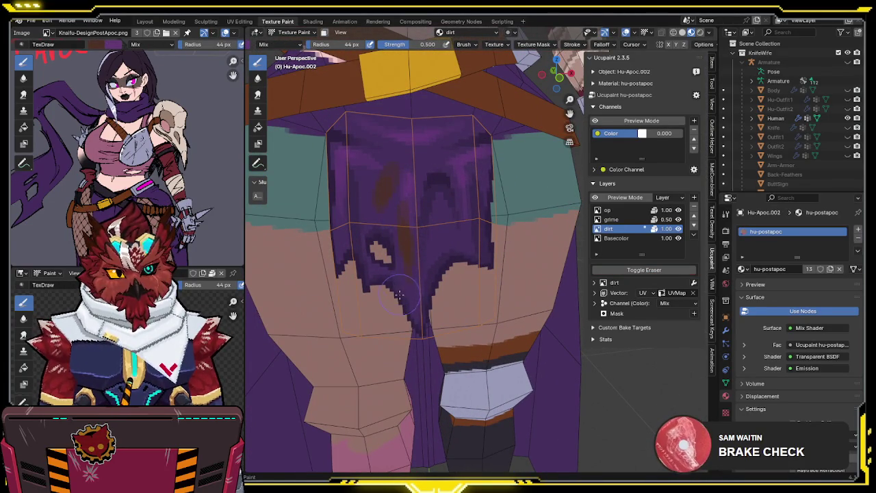
{"action": "left_click_drag", "start_coordinate": [401, 299], "coordinate": [405, 307]}
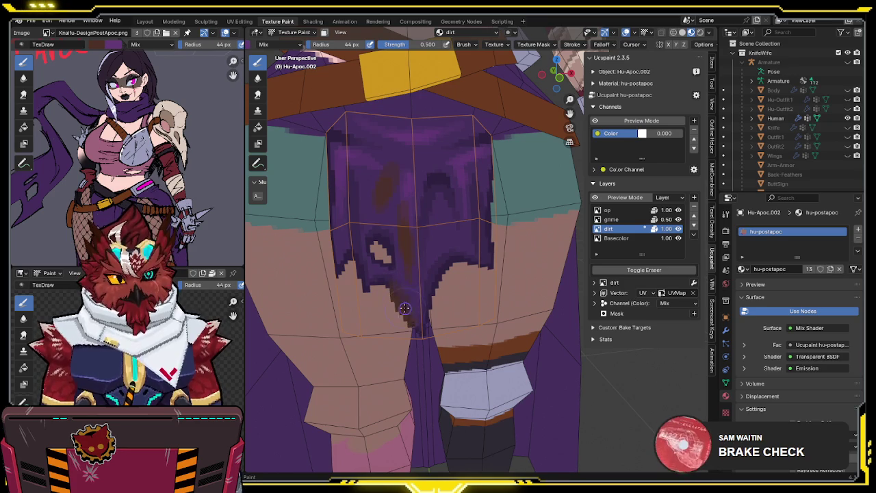
{"action": "key", "text": "e"}
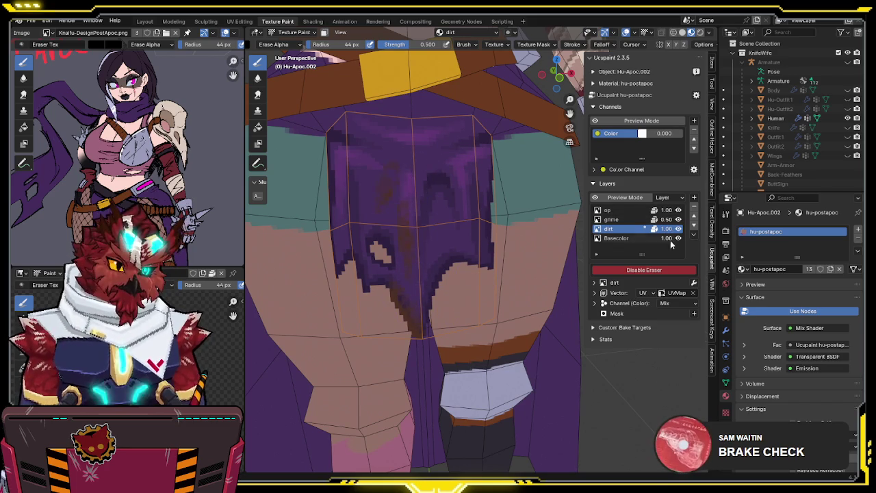
Step: Add a layer mask to the dirt layer using the Basecolor image's alpha
{"action": "left_click", "coordinate": [695, 314]}
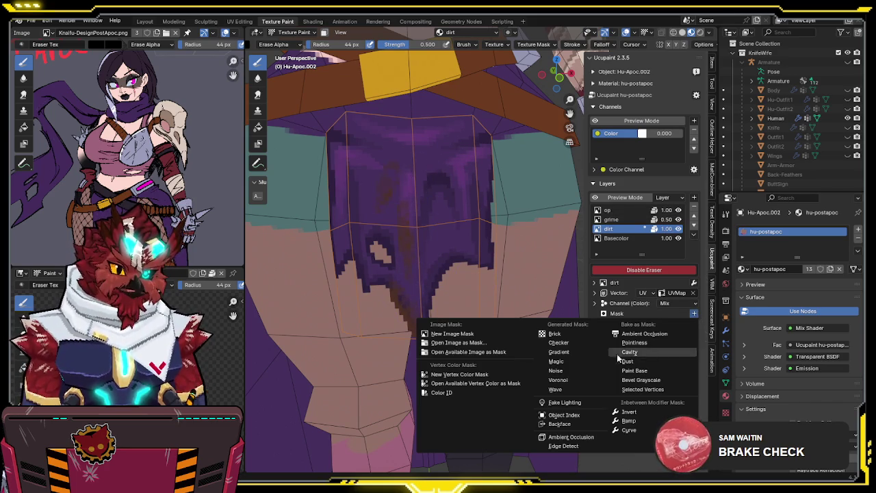
{"action": "left_click", "coordinate": [479, 352]}
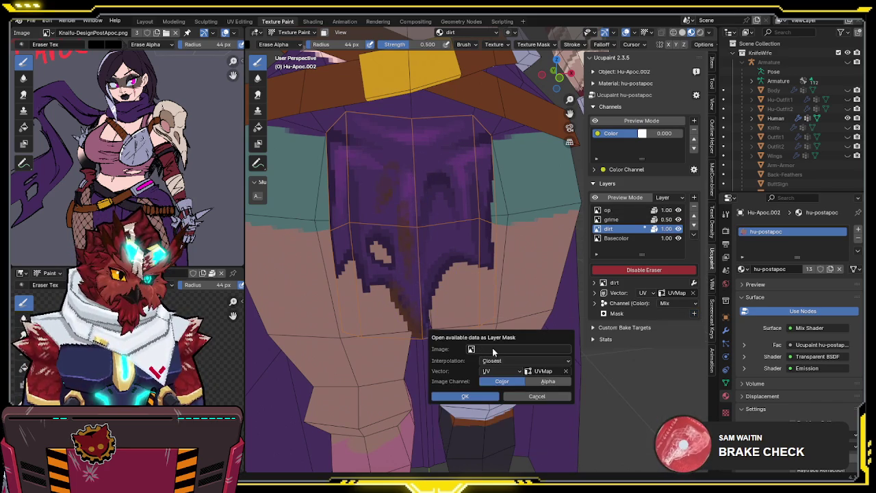
{"action": "left_click", "coordinate": [498, 351]}
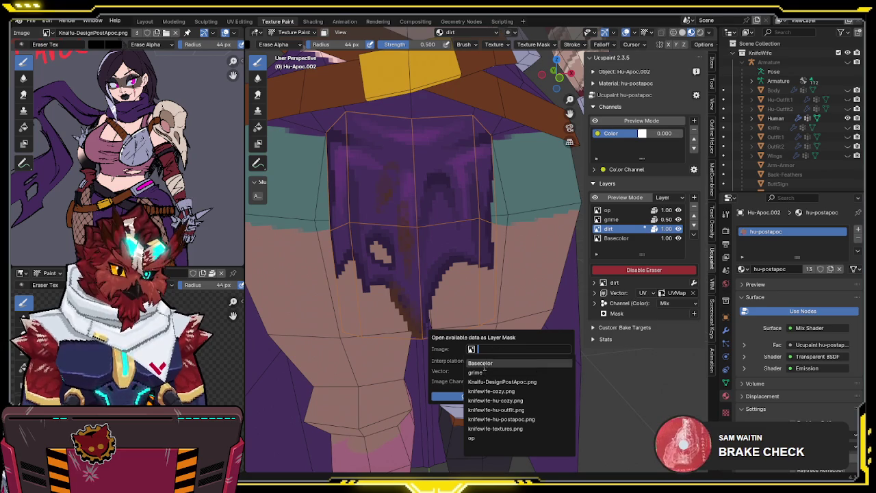
{"action": "left_click", "coordinate": [495, 375]}
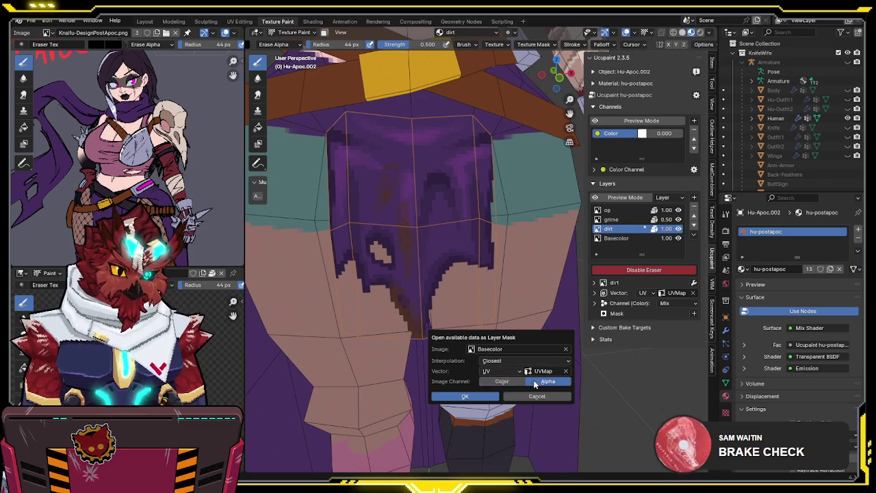
{"action": "left_click", "coordinate": [483, 397]}
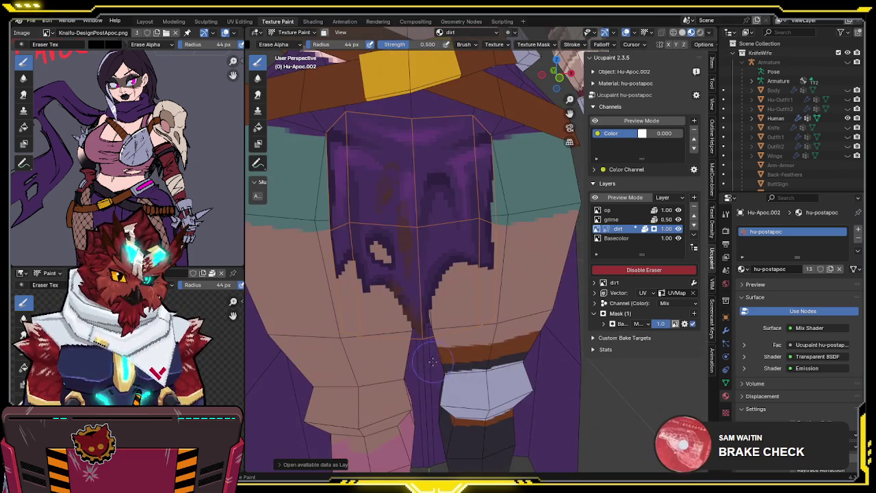
Step: Return to Object Mode and turn the viewport overlays back on
{"action": "mouse_move", "coordinate": [465, 258]}
{"action": "middle_mouse_down", "text": "shift"}
{"action": "mouse_move", "coordinate": [500, 281]}
{"action": "mouse_move", "coordinate": [482, 268]}
{"action": "middle_mouse_up", "text": "shift"}
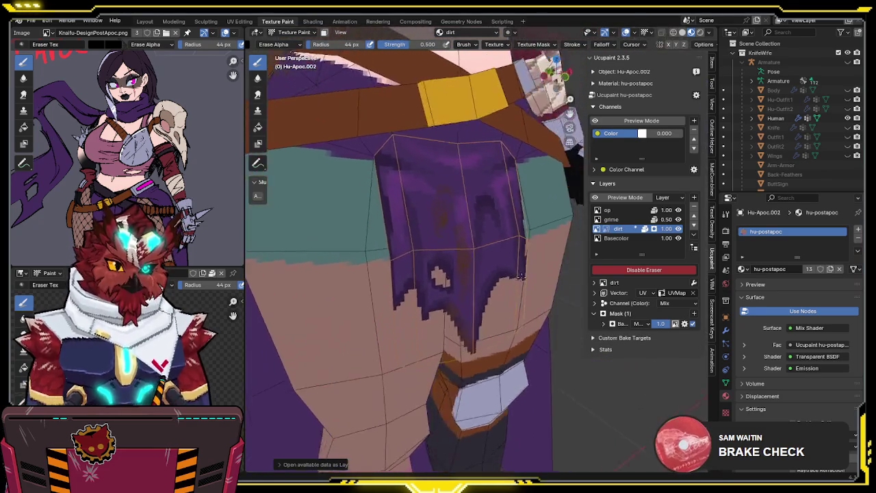
{"action": "scroll", "coordinate": [483, 268], "scroll_direction": "down", "scroll_amount": 2}
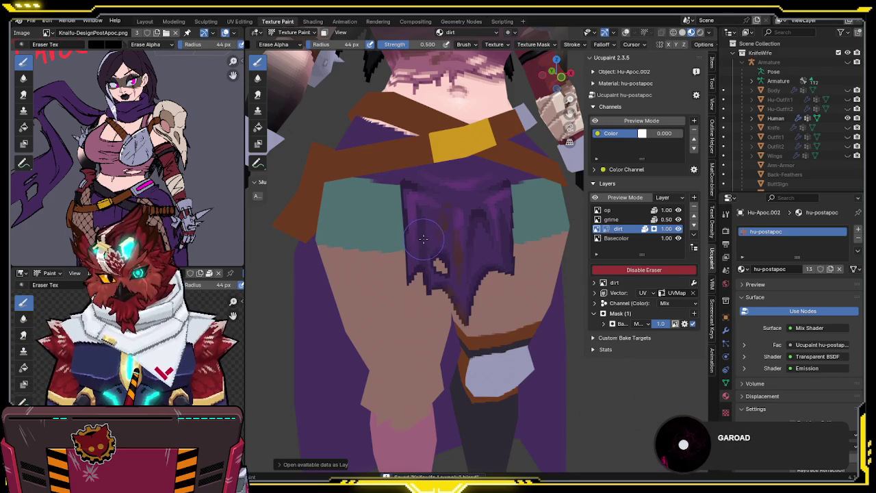
{"action": "middle_click_drag", "start_coordinate": [423, 244], "coordinate": [391, 257]}
{"action": "scroll", "coordinate": [404, 250], "scroll_direction": "down", "scroll_amount": 2}
{"action": "key", "text": "ctrl+Tab"}
{"action": "left_click", "coordinate": [392, 255]}
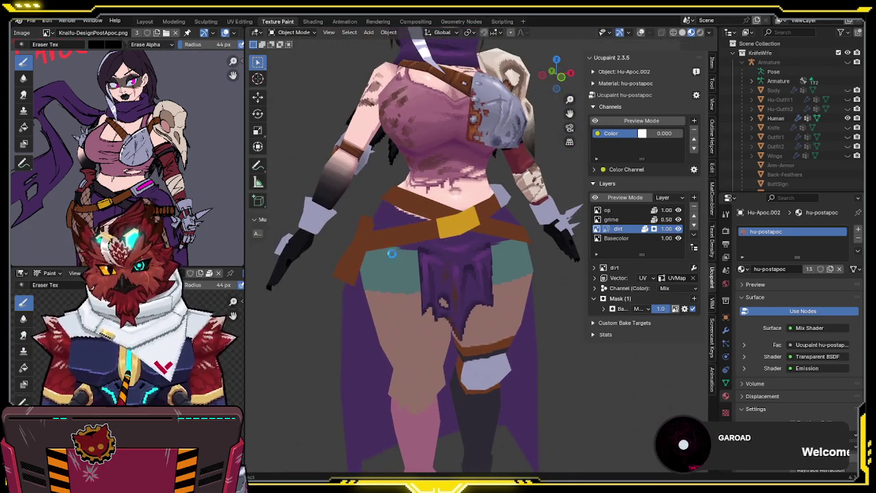
{"action": "mouse_move", "coordinate": [429, 231]}
{"action": "middle_mouse_down"}
{"action": "mouse_move", "coordinate": [436, 218]}
{"action": "mouse_move", "coordinate": [449, 232]}
{"action": "mouse_move", "coordinate": [449, 216]}
{"action": "mouse_move", "coordinate": [448, 236]}
{"action": "middle_mouse_up"}
{"action": "key", "text": "shift+alt+z"}
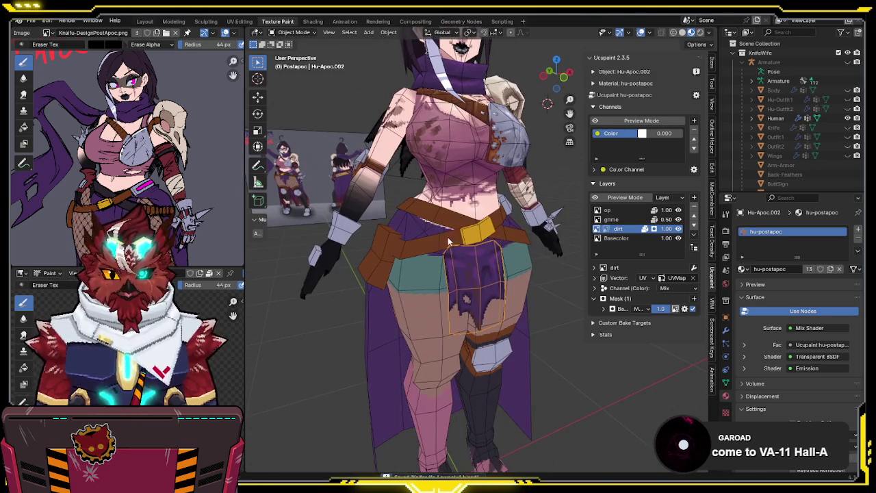
Step: Select Hu-Apoc-Belt, enter Texture Paint, and target its Basecolor layer
{"action": "left_click", "coordinate": [458, 233]}
{"action": "key", "text": "ctrl+Tab"}
{"action": "left_click", "coordinate": [502, 195]}
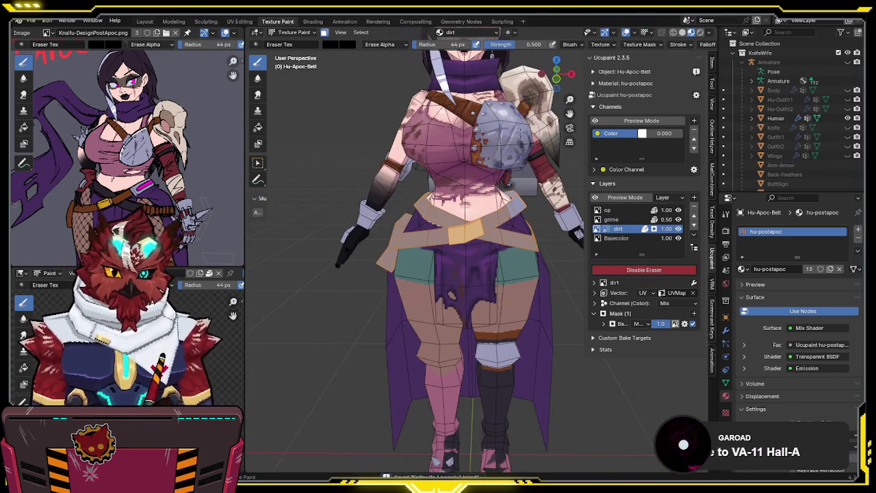
{"action": "key", "text": "KP_1"}
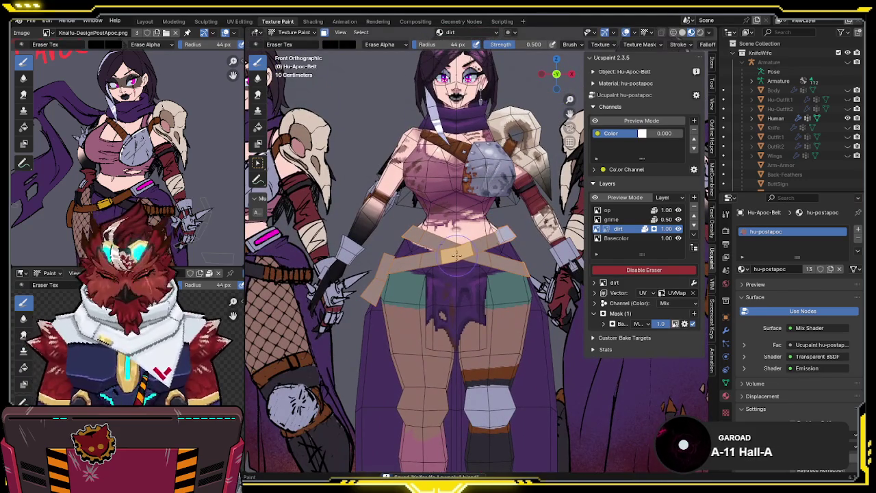
{"action": "middle_click_drag", "start_coordinate": [459, 251], "coordinate": [471, 290]}
{"action": "scroll", "coordinate": [471, 291], "scroll_direction": "up", "scroll_amount": 5}
{"action": "key", "text": "grave"}
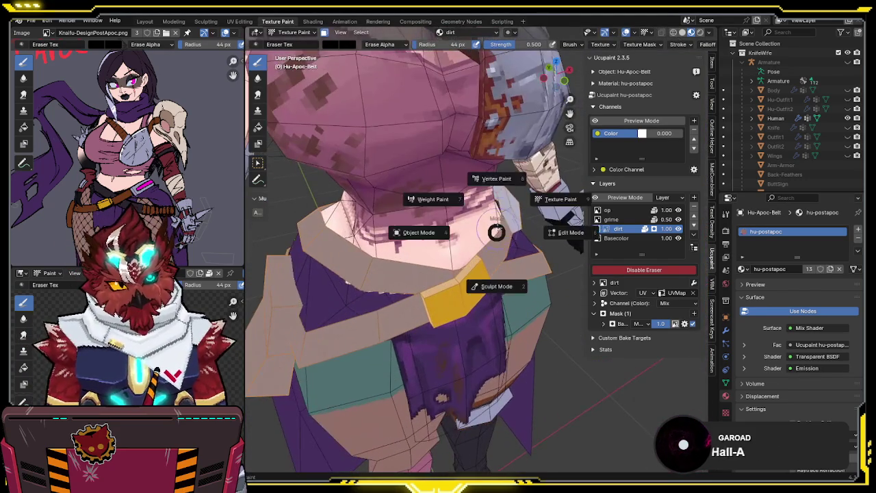
{"action": "scroll", "coordinate": [459, 279], "scroll_direction": "down", "scroll_amount": 3}
{"action": "left_click", "coordinate": [615, 238]}
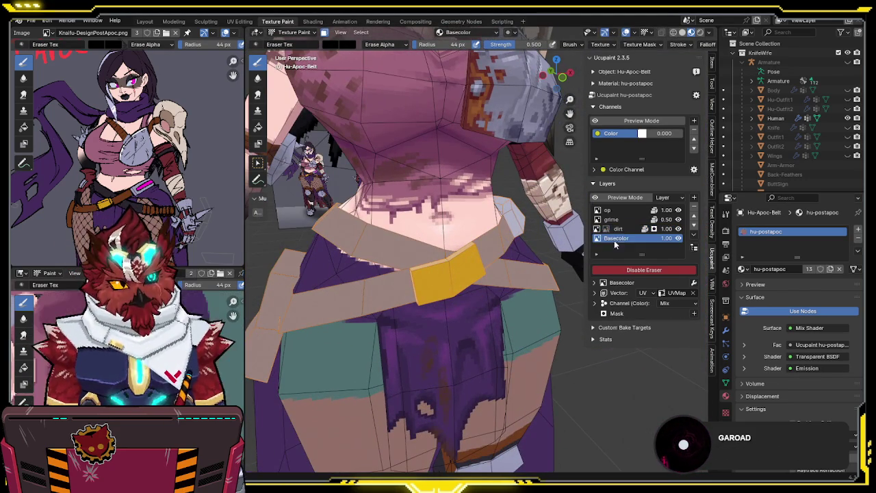
Step: Sample the buckle's yellow and darken it to a duller orange brush colour
{"action": "key", "text": "v"}
{"action": "key", "text": "s"}
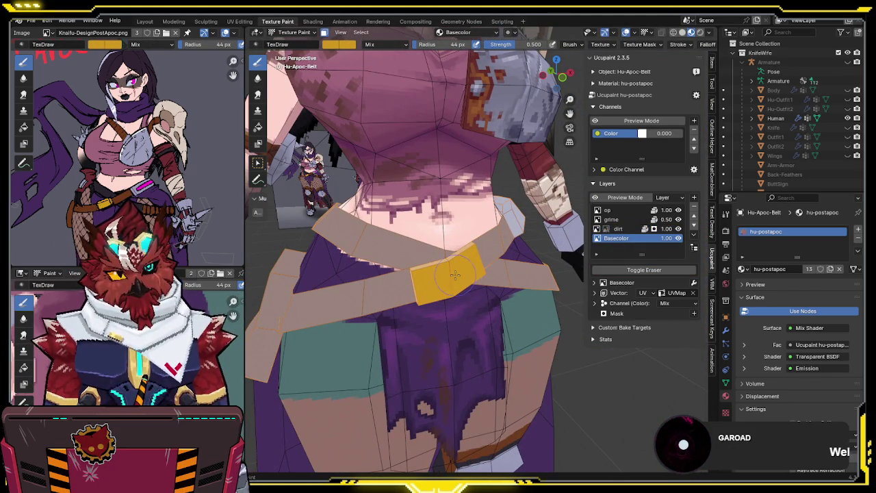
{"action": "left_click", "coordinate": [337, 44]}
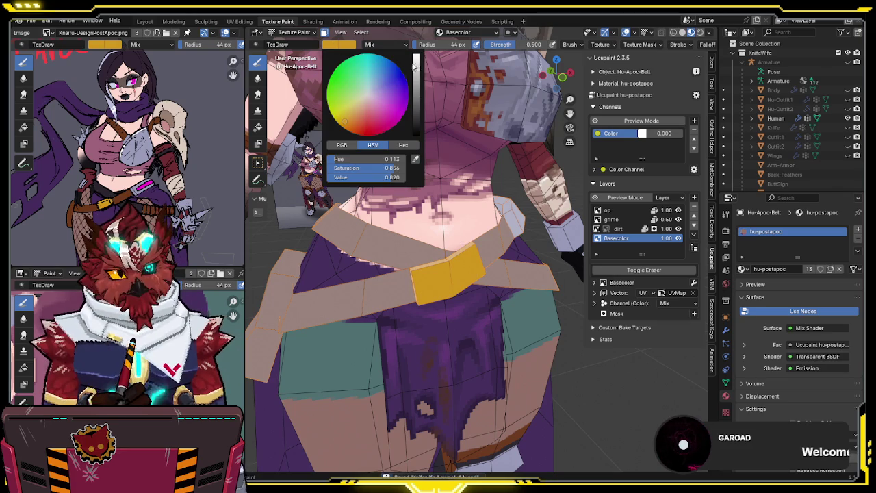
{"action": "left_click_drag", "start_coordinate": [416, 68], "coordinate": [418, 82]}
{"action": "left_click_drag", "start_coordinate": [353, 126], "coordinate": [356, 118]}
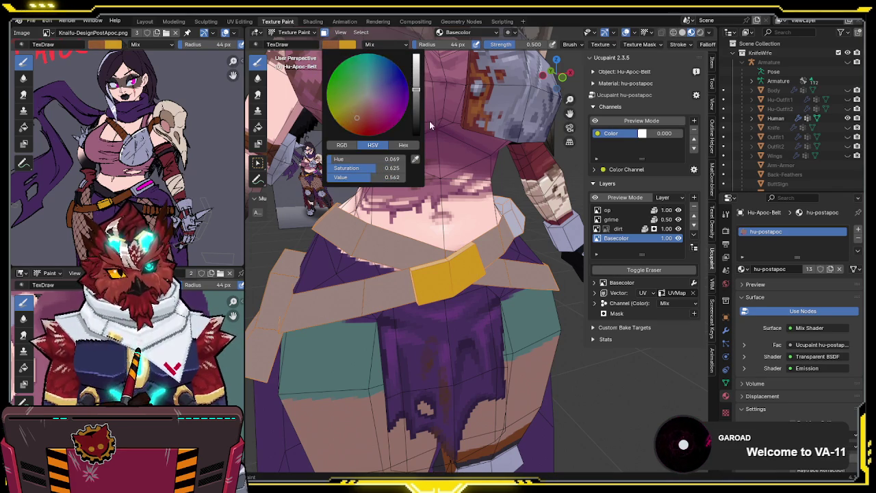
Step: Mask painting to the buckle's faces and set brush strength to 1.0
{"action": "middle_click_drag", "start_coordinate": [424, 123], "coordinate": [457, 187]}
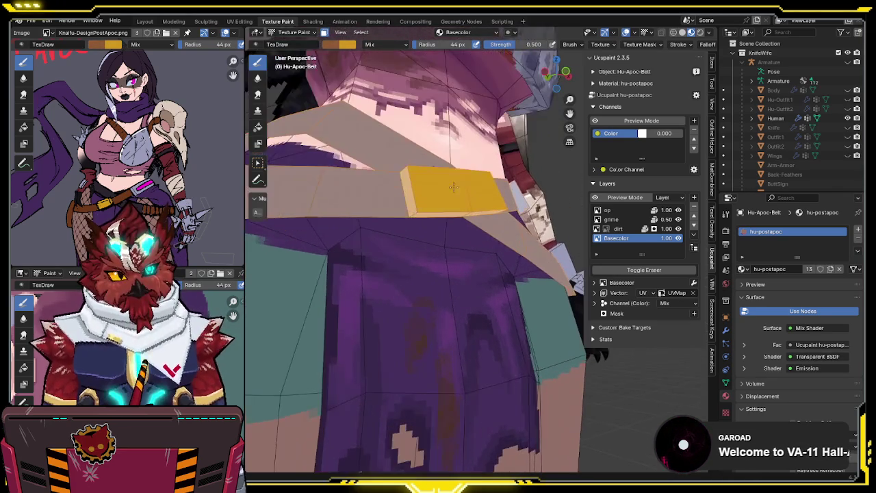
{"action": "key", "text": "Tab"}
{"action": "key", "text": "l"}
{"action": "key", "text": "Tab"}
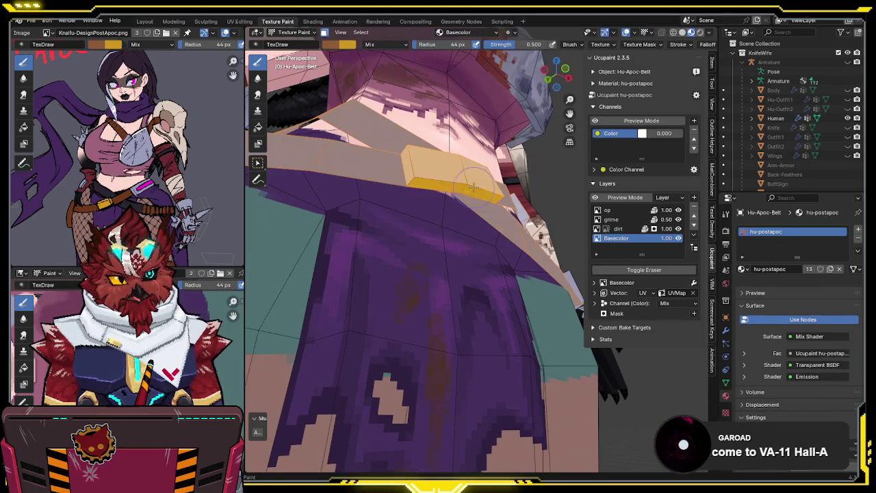
{"action": "left_click_drag", "start_coordinate": [533, 44], "coordinate": [568, 43]}
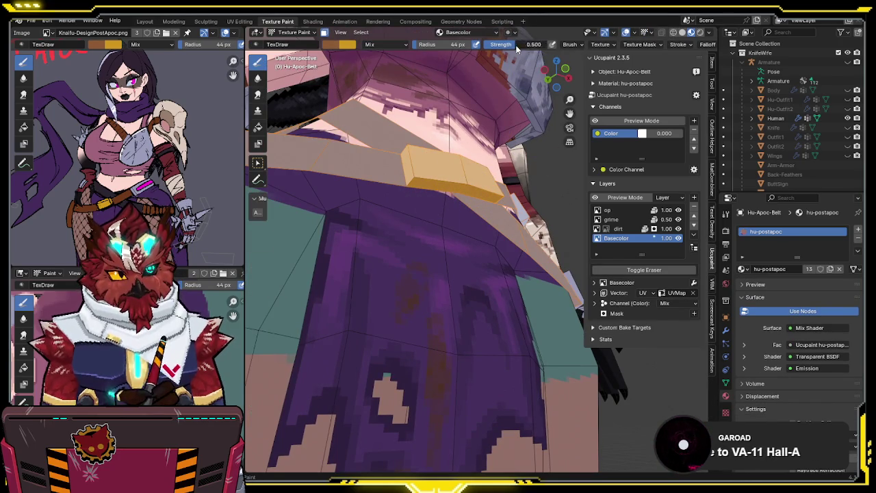
Step: Paint the buckle's lower part in the darker orange
{"action": "mouse_move", "coordinate": [486, 229]}
{"action": "middle_mouse_down"}
{"action": "mouse_move", "coordinate": [473, 203]}
{"action": "mouse_move", "coordinate": [452, 219]}
{"action": "mouse_move", "coordinate": [424, 214]}
{"action": "middle_mouse_up"}
{"action": "key", "text": "Tab"}
{"action": "key", "text": "Tab"}
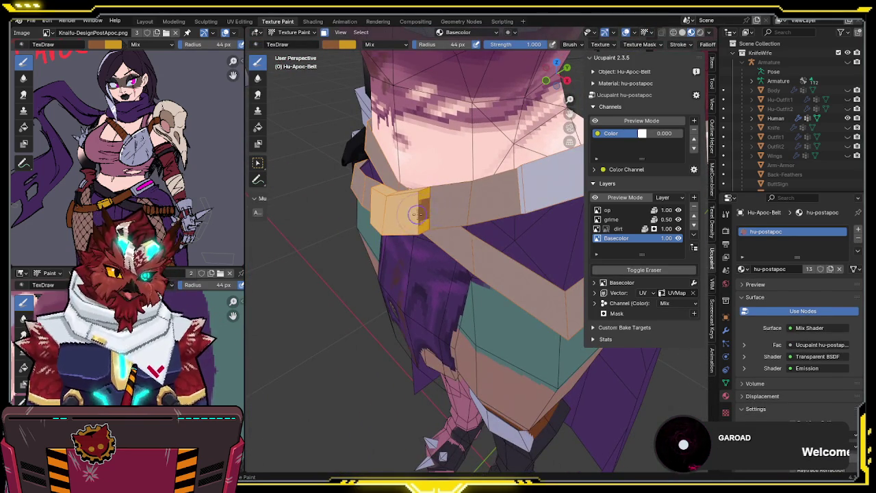
{"action": "middle_click_drag", "start_coordinate": [452, 217], "coordinate": [501, 270]}
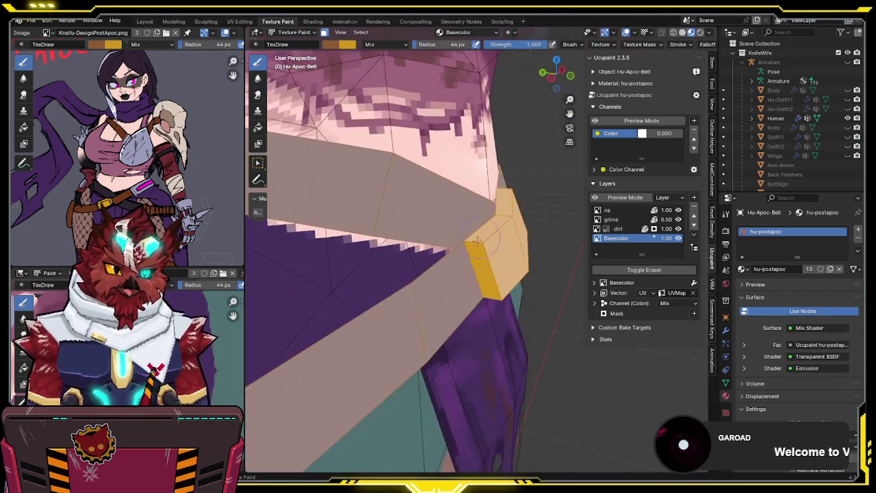
{"action": "left_click_drag", "start_coordinate": [501, 270], "coordinate": [492, 291]}
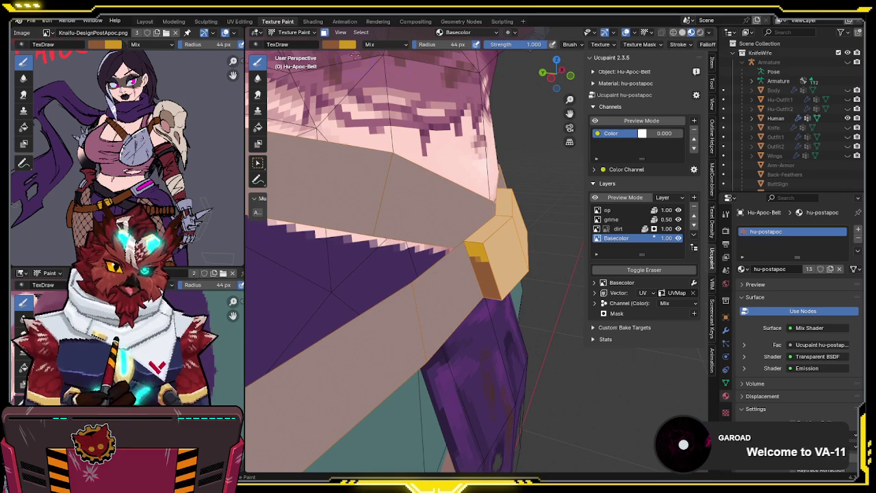
{"action": "left_click", "coordinate": [336, 45]}
{"action": "scroll", "coordinate": [356, 126], "scroll_direction": "down", "scroll_amount": 1}
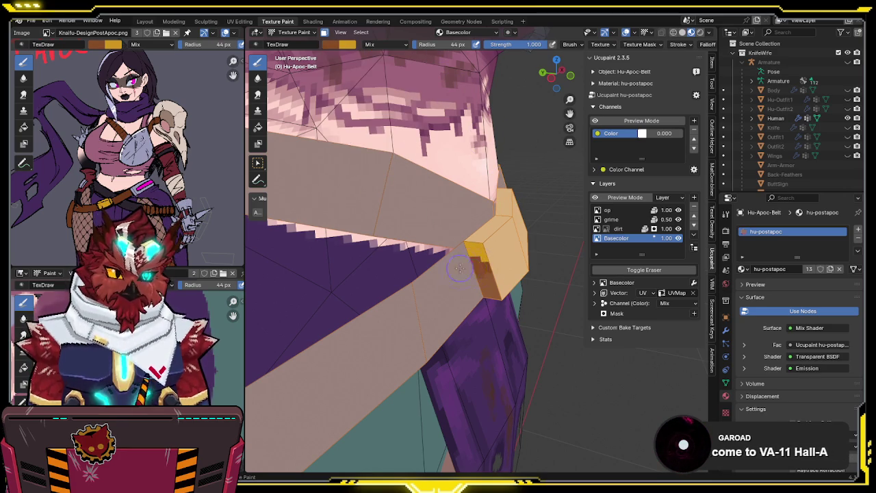
{"action": "middle_click_drag", "start_coordinate": [479, 293], "coordinate": [423, 165]}
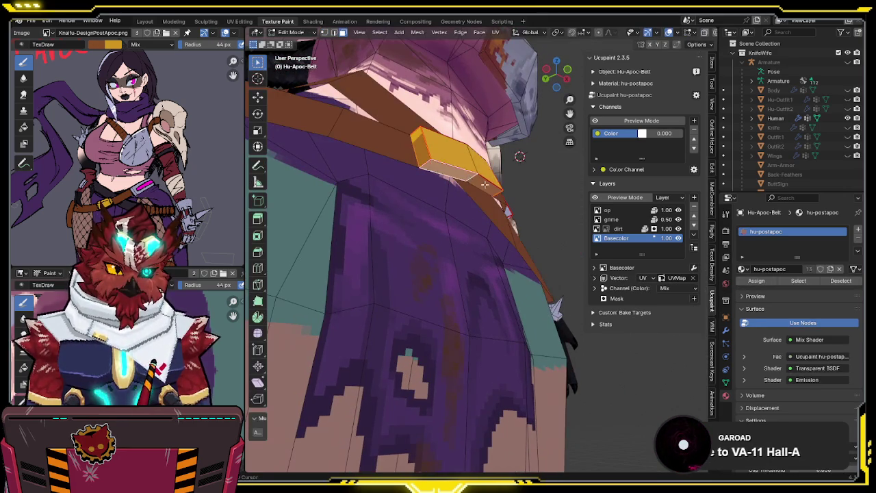
Step: Set brush strength to 0.5 and paint brighter yellow onto the buckle's side
{"action": "middle_click_drag", "start_coordinate": [507, 181], "coordinate": [383, 240]}
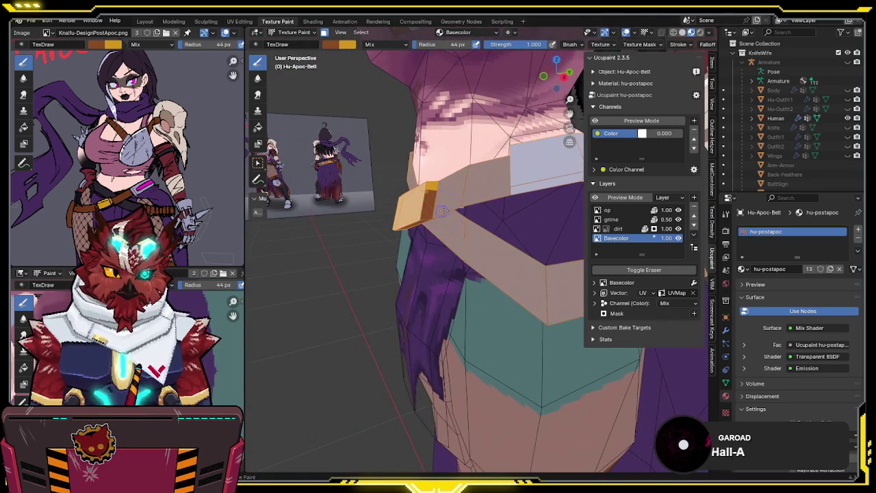
{"action": "middle_click_drag", "start_coordinate": [443, 211], "coordinate": [479, 165]}
{"action": "left_click", "coordinate": [513, 44]}
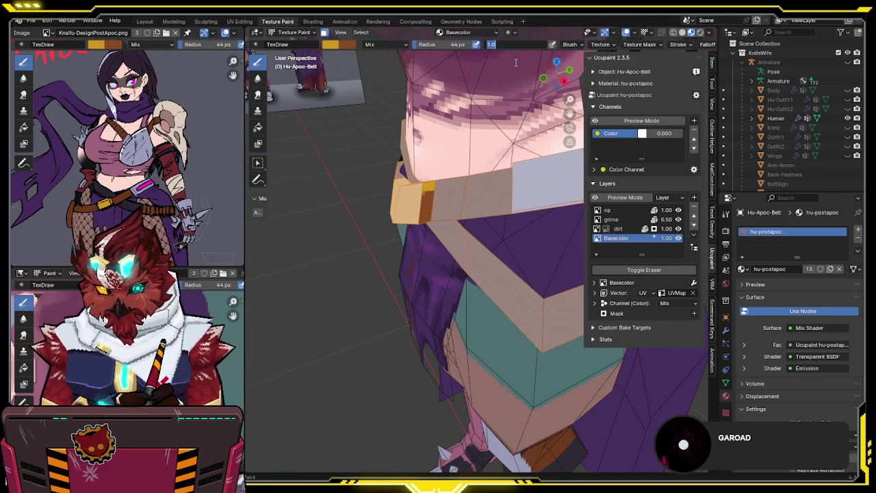
{"action": "type", "text": ".5"}
{"action": "key", "text": "Return"}
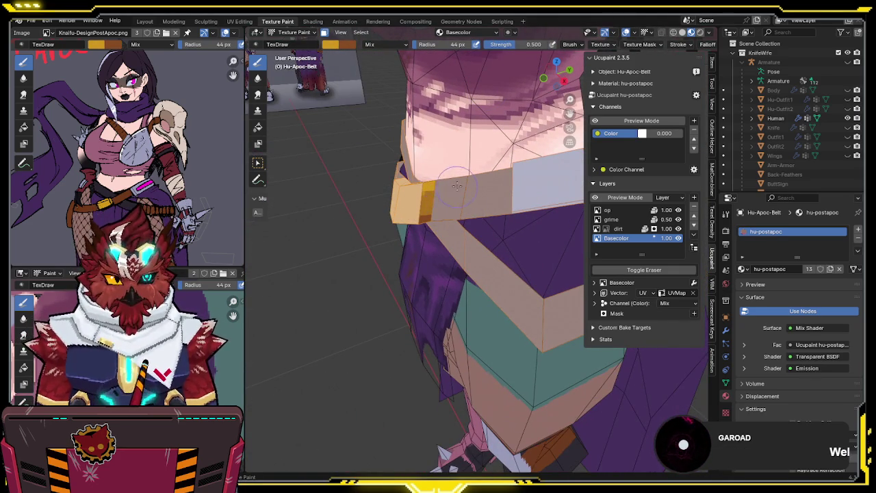
{"action": "middle_click_drag", "start_coordinate": [411, 198], "coordinate": [510, 200]}
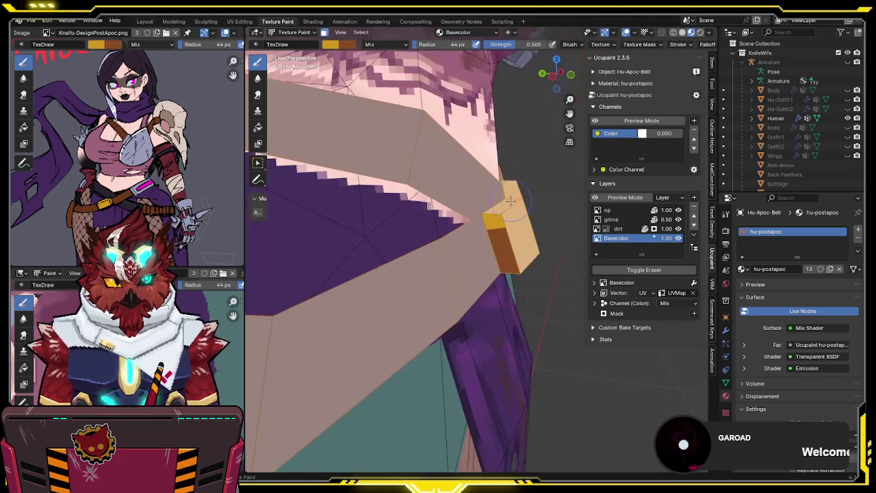
{"action": "left_click_drag", "start_coordinate": [527, 255], "coordinate": [523, 235]}
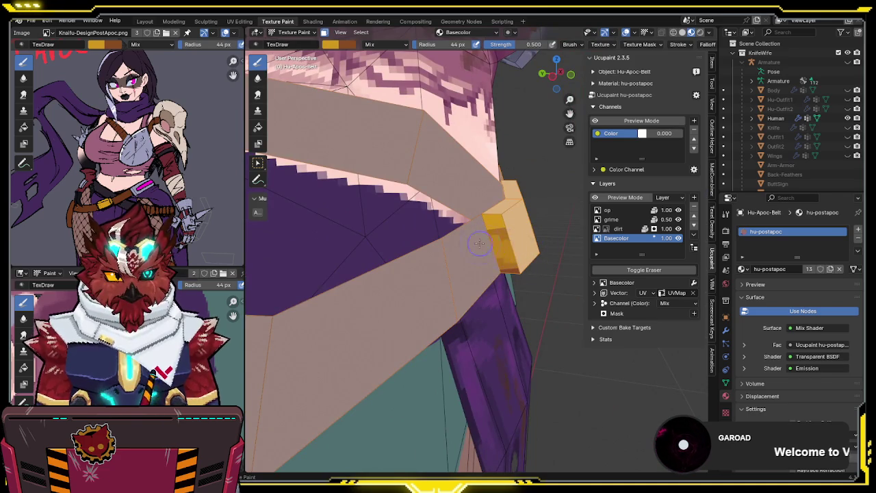
{"action": "mouse_move", "coordinate": [523, 235]}
{"action": "middle_mouse_down"}
{"action": "mouse_move", "coordinate": [500, 176]}
{"action": "mouse_move", "coordinate": [425, 214]}
{"action": "middle_mouse_up"}
Step: Reselect the linked buckle faces as the paint mask and swap the brush colours
{"action": "key", "text": "Tab"}
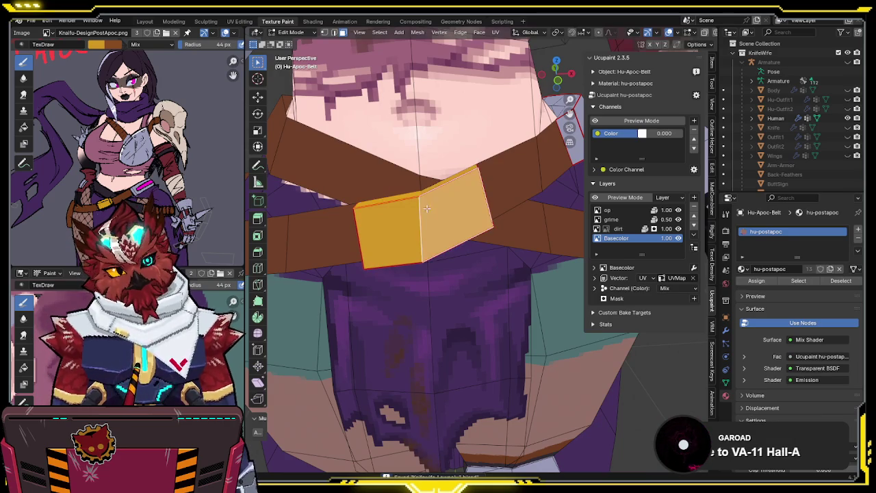
{"action": "key", "text": "Tab"}
{"action": "key", "text": "Tab"}
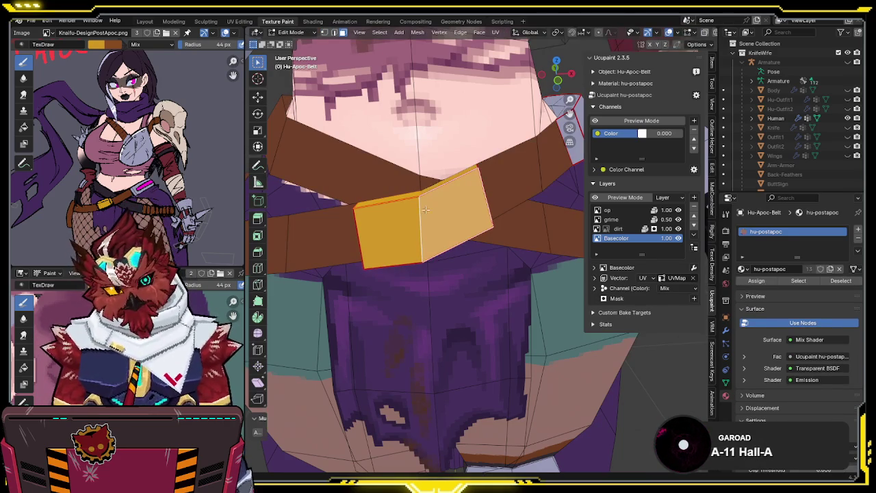
{"action": "key", "text": "ctrl+l"}
{"action": "key", "text": "Tab"}
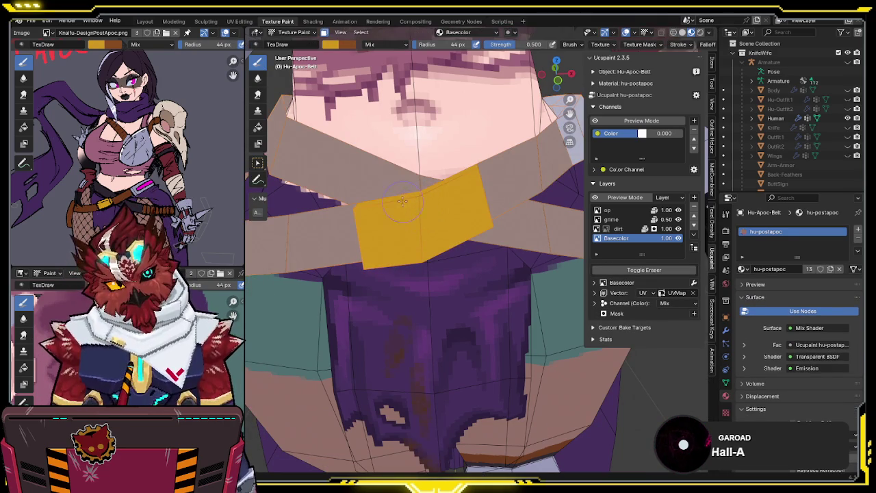
{"action": "key", "text": "x"}
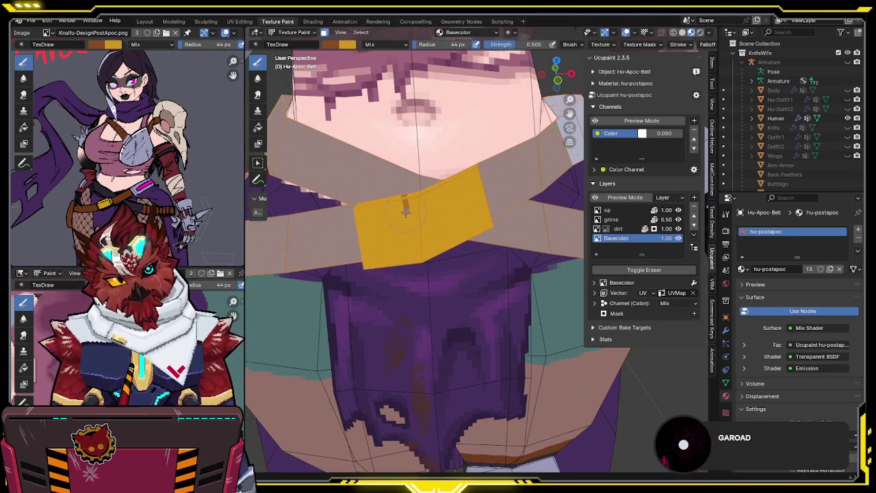
Step: Paint brown bracket strokes onto the buckle
{"action": "middle_click_drag", "start_coordinate": [406, 206], "coordinate": [413, 200]}
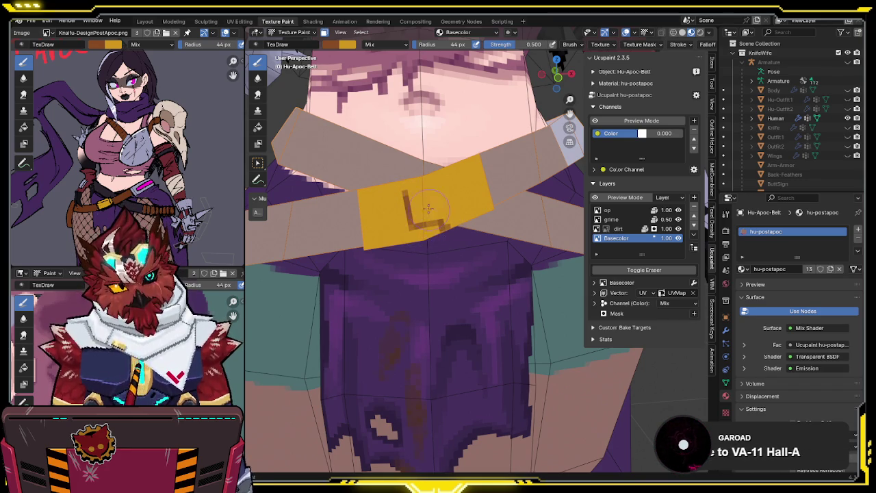
{"action": "middle_click_drag", "start_coordinate": [429, 184], "coordinate": [440, 206]}
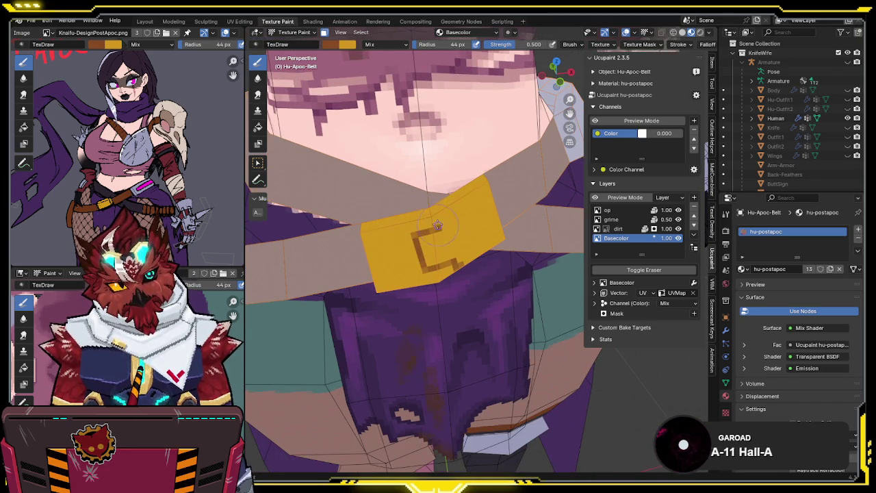
{"action": "key", "text": "s"}
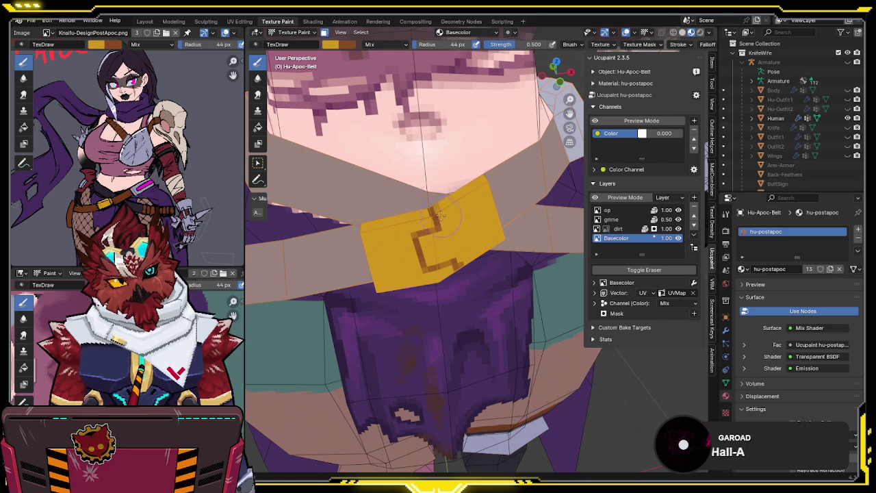
{"action": "mouse_move", "coordinate": [448, 224]}
{"action": "middle_mouse_down"}
{"action": "mouse_move", "coordinate": [408, 224]}
{"action": "mouse_move", "coordinate": [426, 217]}
{"action": "middle_mouse_up"}
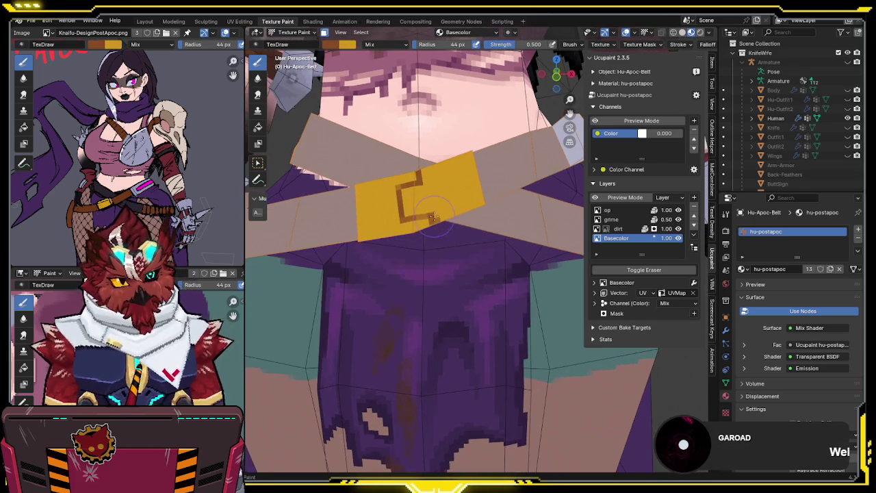
{"action": "left_click_drag", "start_coordinate": [425, 215], "coordinate": [421, 209]}
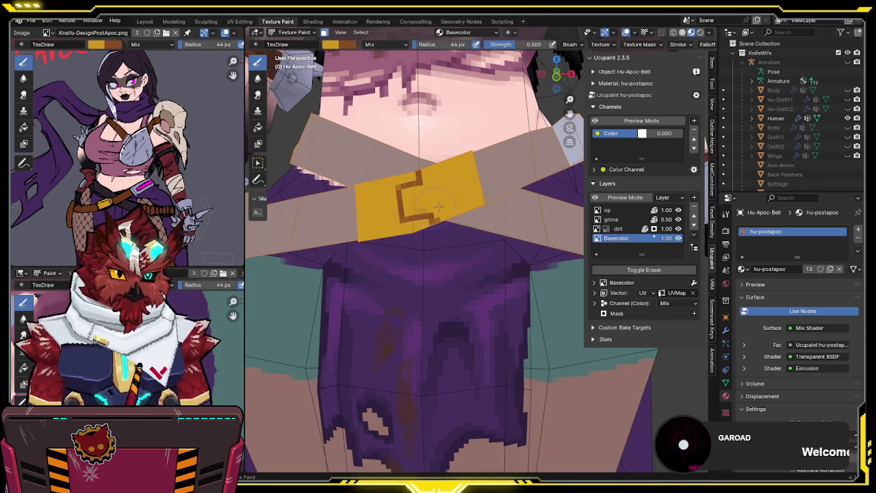
{"action": "mouse_move", "coordinate": [444, 233]}
{"action": "middle_mouse_down"}
{"action": "mouse_move", "coordinate": [445, 219]}
{"action": "mouse_move", "coordinate": [425, 246]}
{"action": "mouse_move", "coordinate": [453, 211]}
{"action": "middle_mouse_up"}
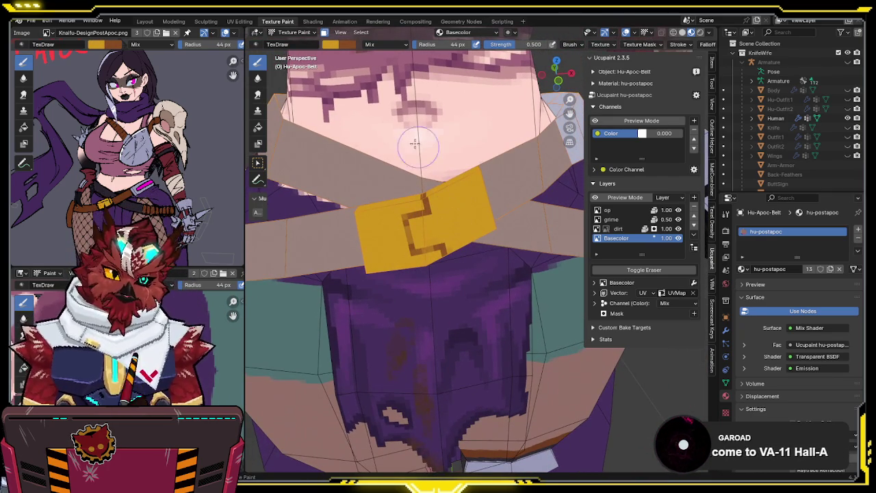
Step: Pick a brighter yellow and paint highlights on the buckle's left and top-right
{"action": "left_click", "coordinate": [331, 43]}
{"action": "left_click_drag", "start_coordinate": [416, 69], "coordinate": [416, 56]}
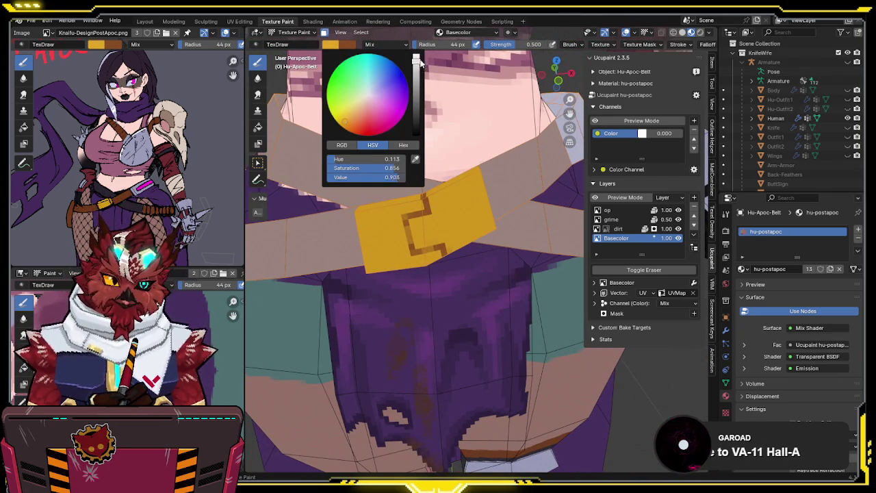
{"action": "left_click", "coordinate": [350, 116]}
{"action": "left_click_drag", "start_coordinate": [350, 117], "coordinate": [354, 113]}
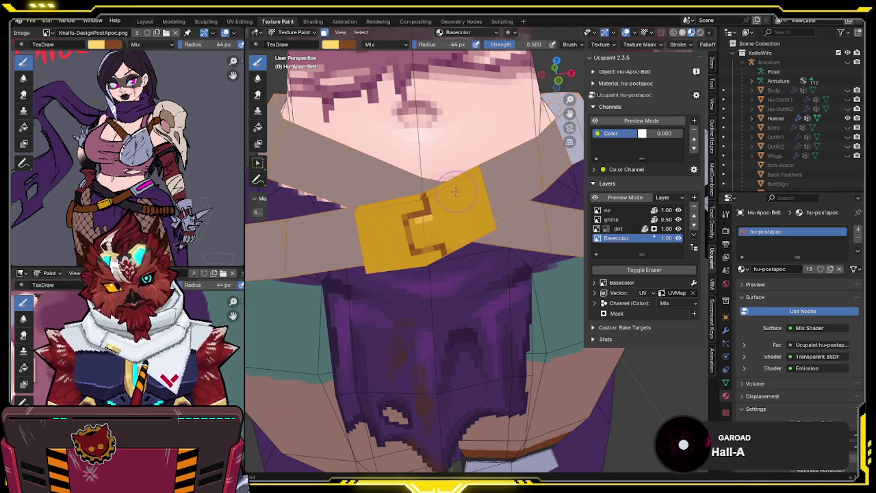
{"action": "left_click_drag", "start_coordinate": [416, 221], "coordinate": [429, 214]}
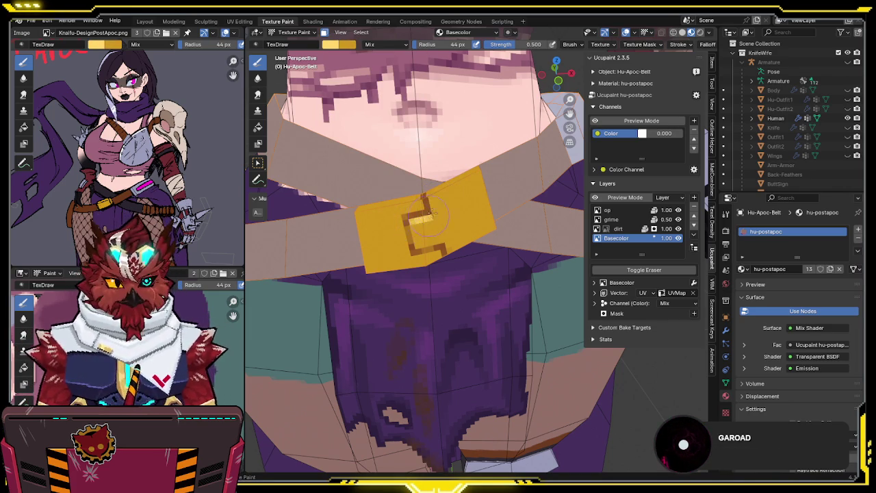
{"action": "middle_click_drag", "start_coordinate": [427, 218], "coordinate": [460, 217]}
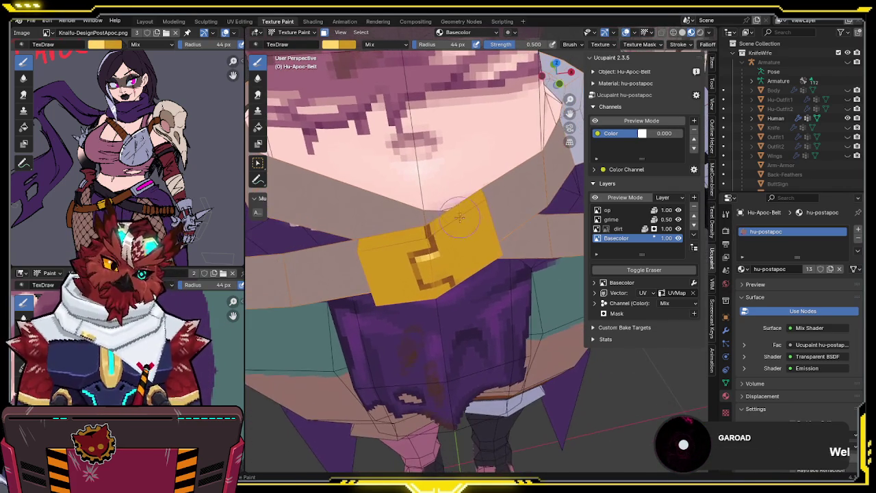
{"action": "left_click_drag", "start_coordinate": [395, 235], "coordinate": [368, 239]}
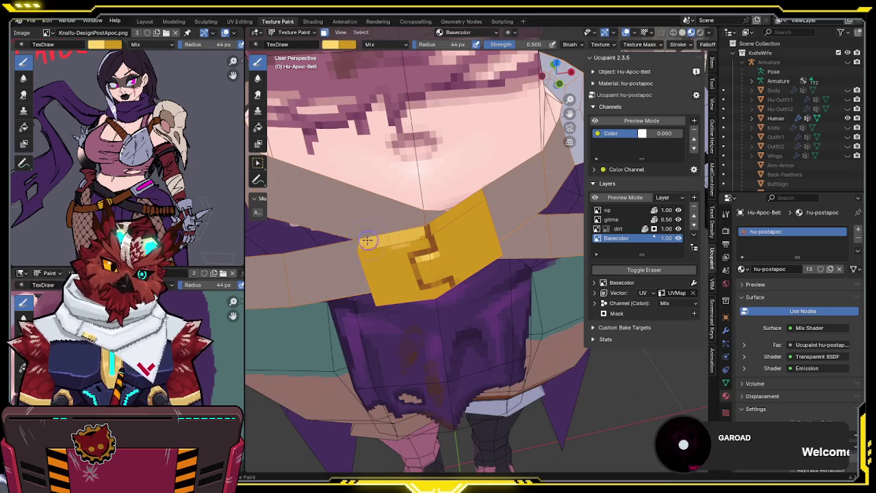
{"action": "left_click_drag", "start_coordinate": [445, 212], "coordinate": [489, 188]}
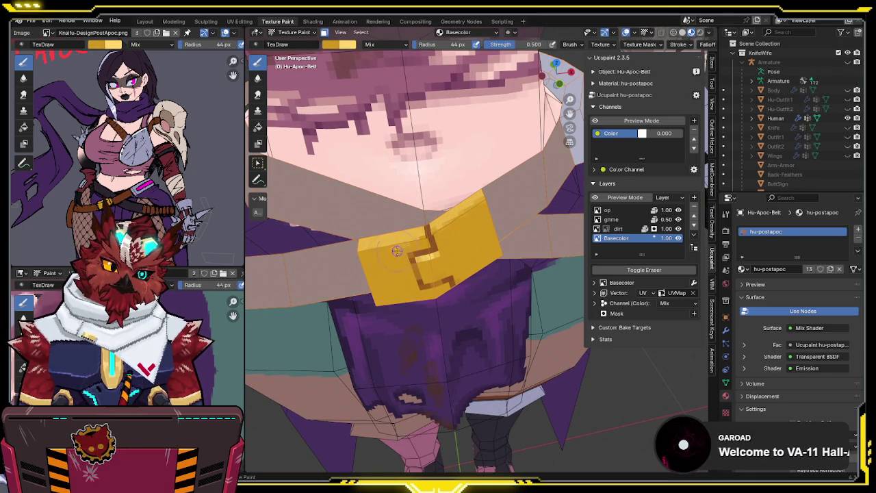
Step: Reshape the brown marking near the buckle centre and save the file
{"action": "middle_click_drag", "start_coordinate": [424, 236], "coordinate": [424, 225]}
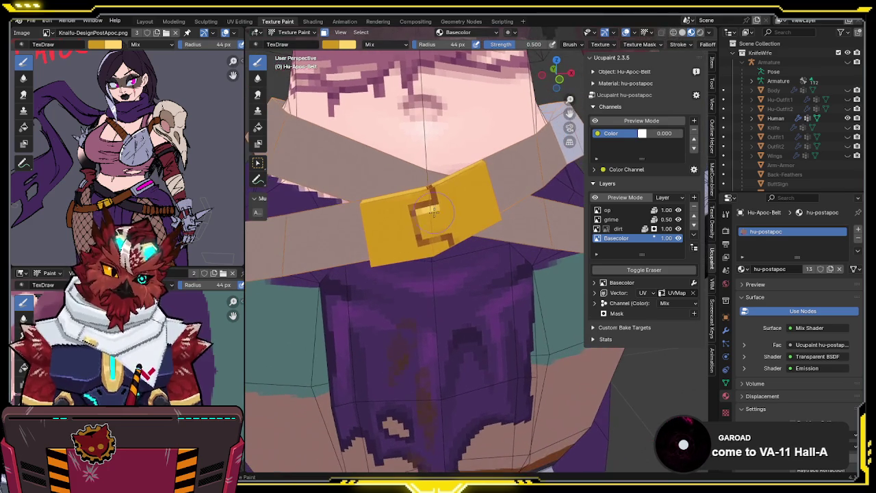
{"action": "mouse_move", "coordinate": [425, 229]}
{"action": "left_mouse_down"}
{"action": "mouse_move", "coordinate": [441, 244]}
{"action": "mouse_move", "coordinate": [439, 204]}
{"action": "mouse_move", "coordinate": [414, 247]}
{"action": "left_mouse_up"}
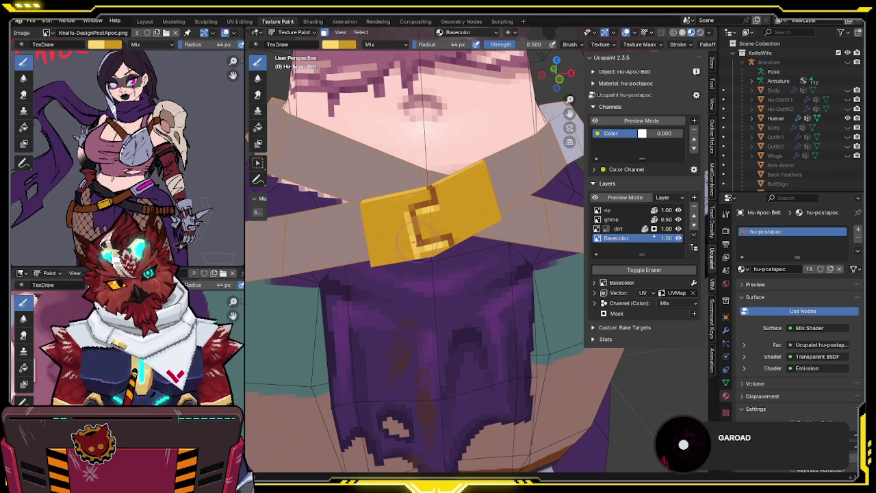
{"action": "key", "text": "v"}
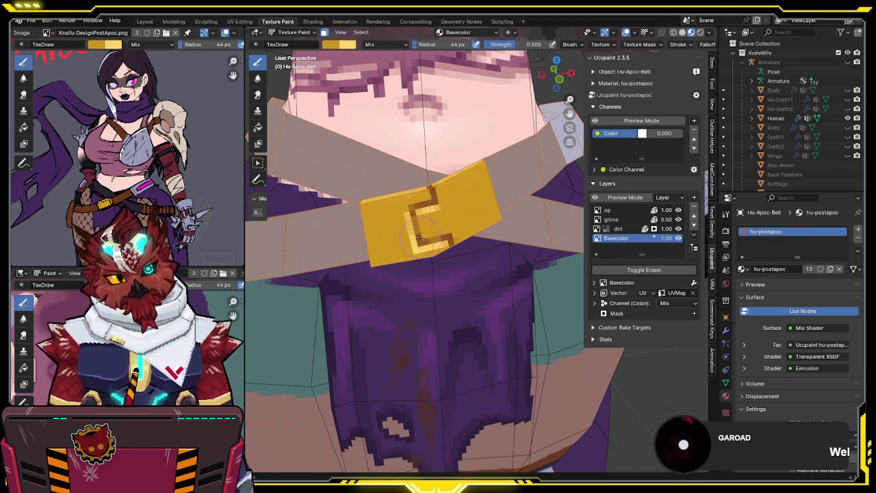
{"action": "mouse_move", "coordinate": [419, 259]}
{"action": "middle_mouse_down"}
{"action": "mouse_move", "coordinate": [426, 186]}
{"action": "mouse_move", "coordinate": [404, 199]}
{"action": "middle_mouse_up"}
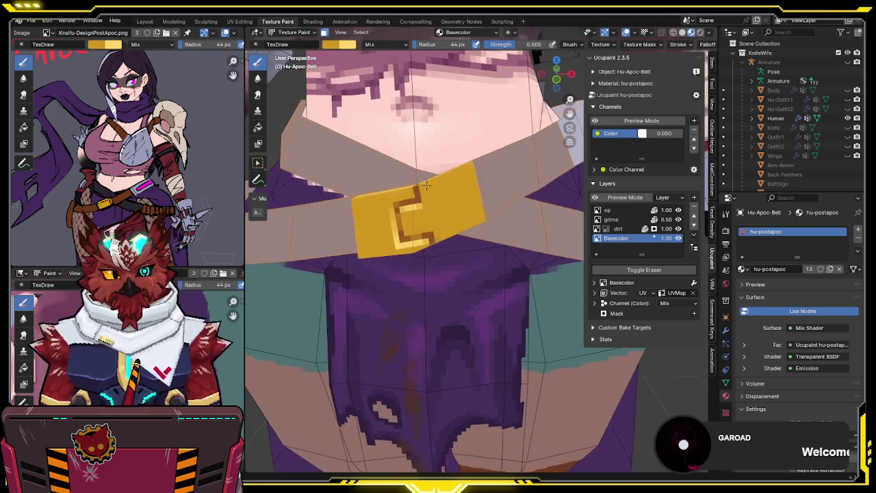
{"action": "key", "text": "ctrl+s"}
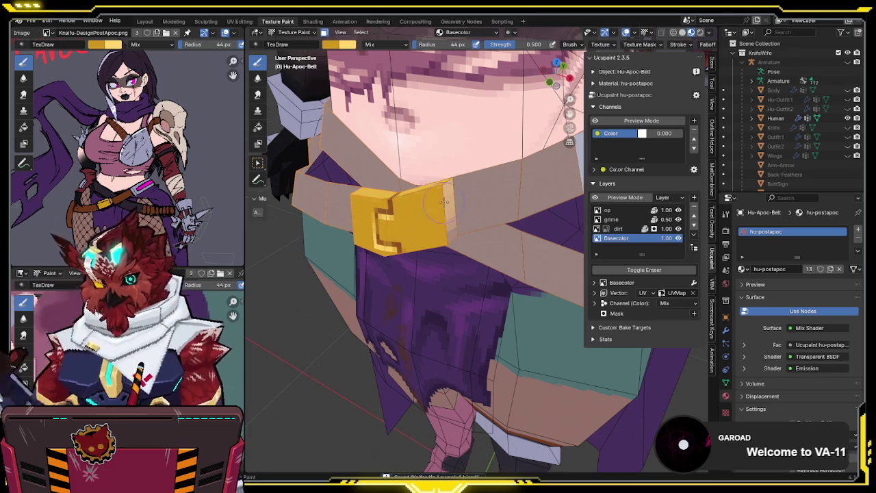
{"action": "middle_click_drag", "start_coordinate": [424, 215], "coordinate": [399, 231]}
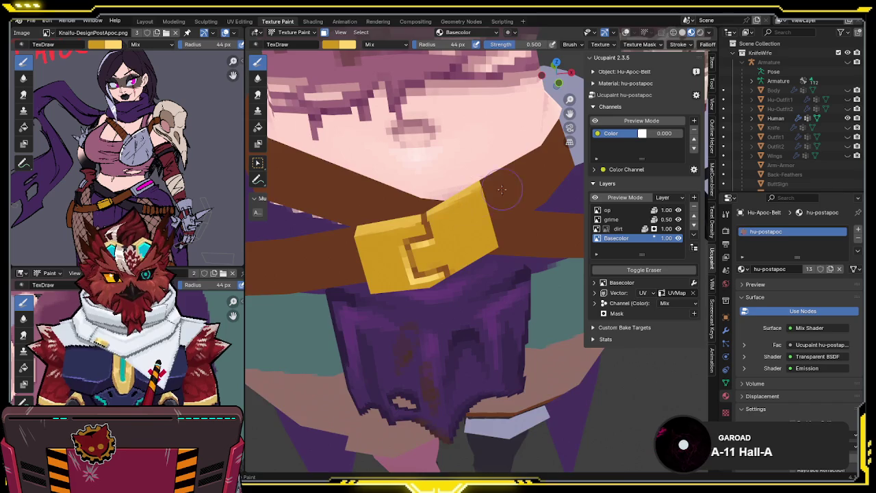
Step: Touch up the dark marks on the buckle's left, swapping brush colours as needed
{"action": "middle_click_drag", "start_coordinate": [502, 189], "coordinate": [484, 180]}
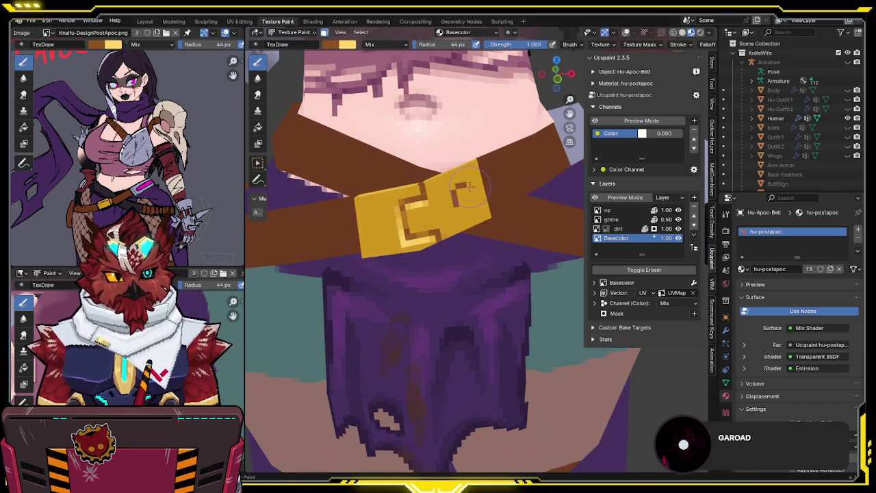
{"action": "key", "text": "x"}
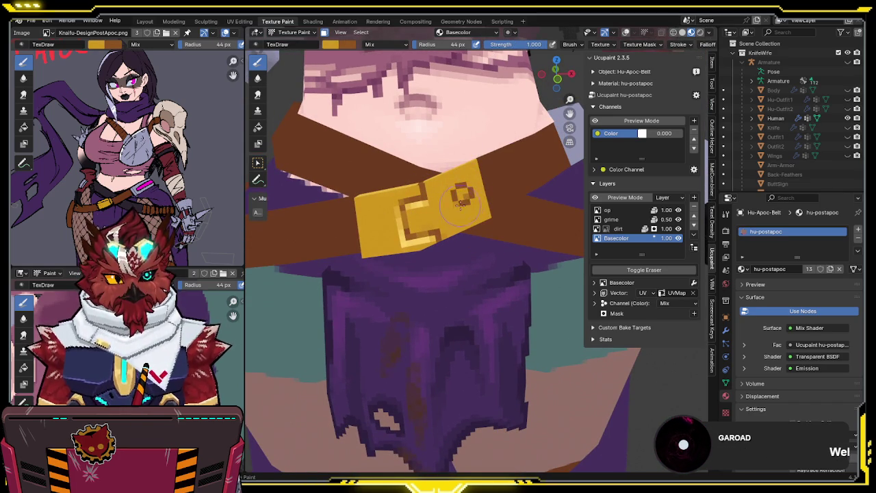
{"action": "key", "text": "x"}
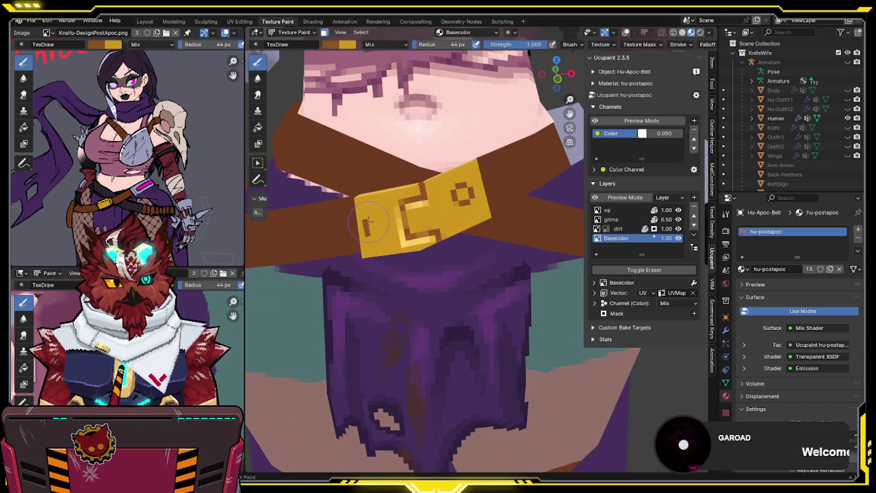
{"action": "key", "text": "x"}
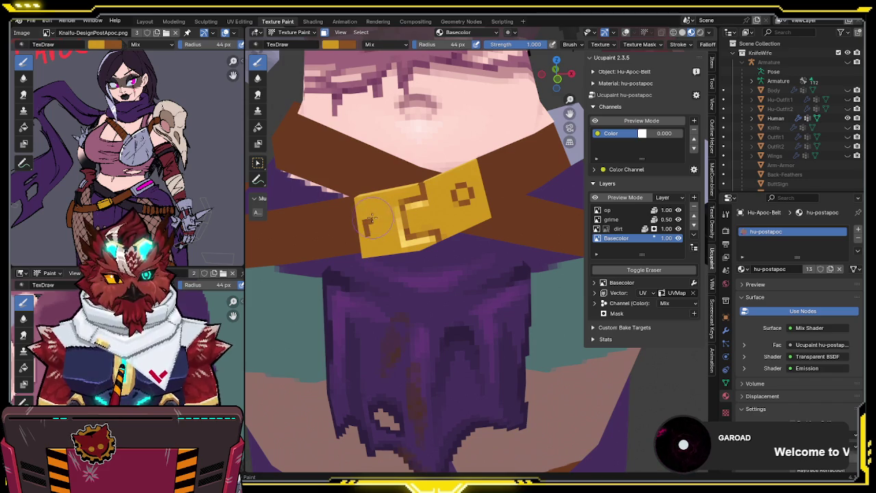
{"action": "key", "text": "x"}
{"action": "key", "text": "x"}
{"action": "mouse_move", "coordinate": [369, 219]}
{"action": "left_mouse_down"}
{"action": "mouse_move", "coordinate": [369, 236]}
{"action": "mouse_move", "coordinate": [380, 233]}
{"action": "left_mouse_up"}
{"action": "key", "text": "x"}
{"action": "middle_click_drag", "start_coordinate": [380, 219], "coordinate": [429, 218]}
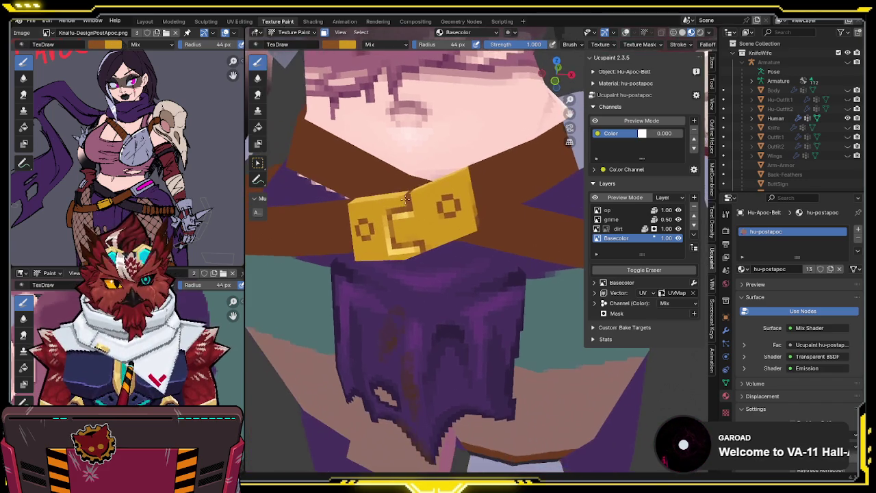
{"action": "key", "text": "x"}
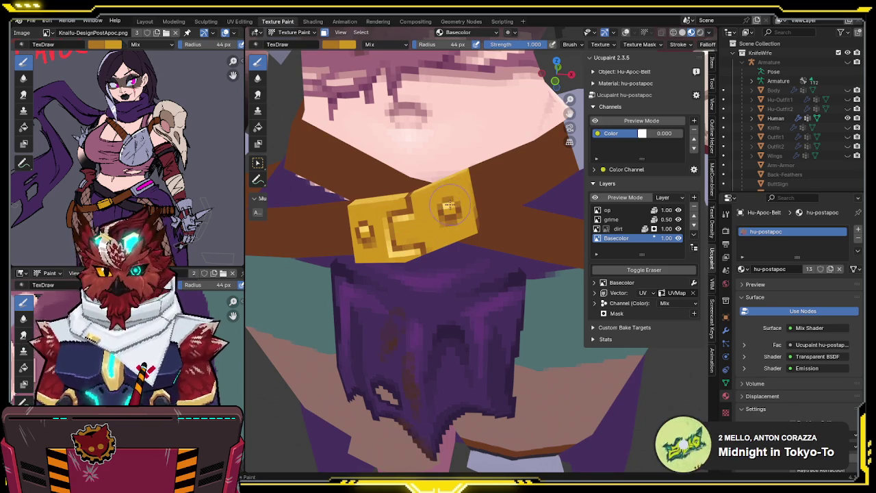
Step: Switch to Object Mode and view the character's waist from the front
{"action": "middle_click_drag", "start_coordinate": [449, 193], "coordinate": [467, 179]}
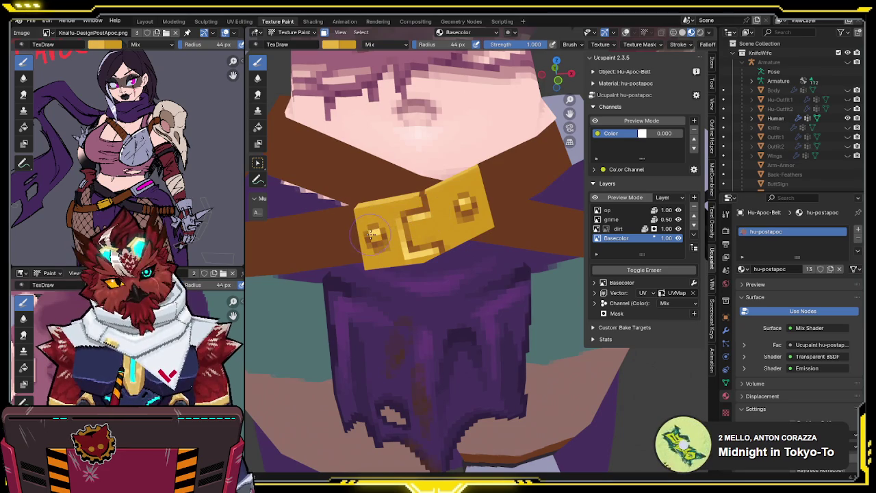
{"action": "mouse_move", "coordinate": [472, 181]}
{"action": "middle_mouse_down"}
{"action": "mouse_move", "coordinate": [463, 182]}
{"action": "mouse_move", "coordinate": [452, 220]}
{"action": "mouse_move", "coordinate": [476, 211]}
{"action": "mouse_move", "coordinate": [492, 186]}
{"action": "mouse_move", "coordinate": [488, 211]}
{"action": "mouse_move", "coordinate": [462, 225]}
{"action": "middle_mouse_up"}
{"action": "key", "text": "ctrl+Tab"}
{"action": "left_click", "coordinate": [457, 201]}
{"action": "scroll", "coordinate": [451, 220], "scroll_direction": "down", "scroll_amount": 3}
{"action": "key", "text": "shift+alt+z"}
Step: Toggle the belt through Edit Mode and return it to Texture Paint
{"action": "key", "text": "Tab"}
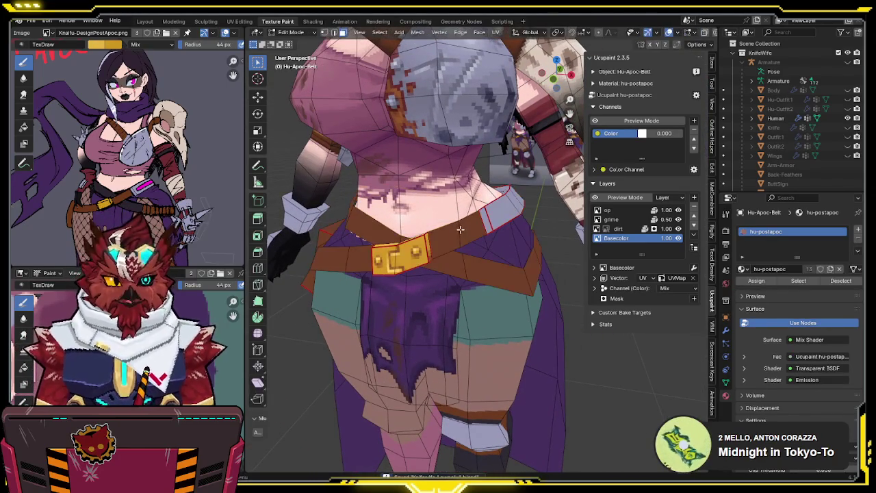
{"action": "key", "text": "Tab"}
{"action": "key", "text": "ctrl+Tab"}
{"action": "left_click", "coordinate": [475, 219]}
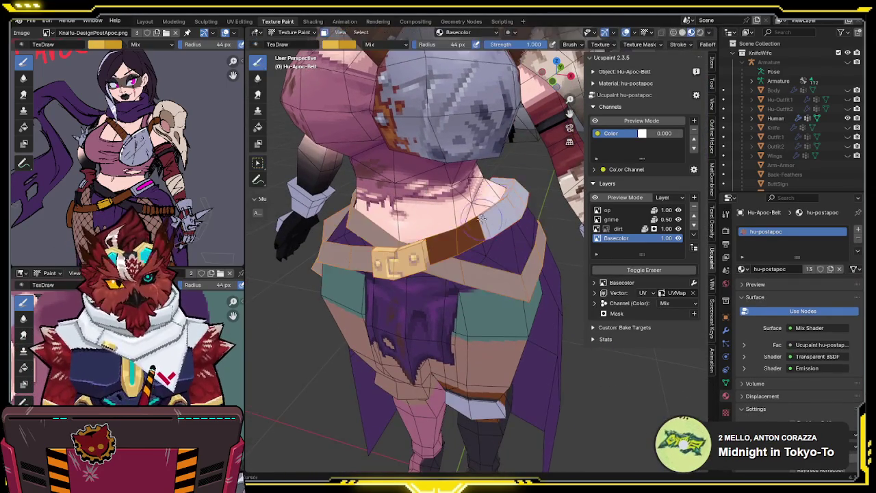
{"action": "middle_click_drag", "start_coordinate": [475, 218], "coordinate": [488, 193]}
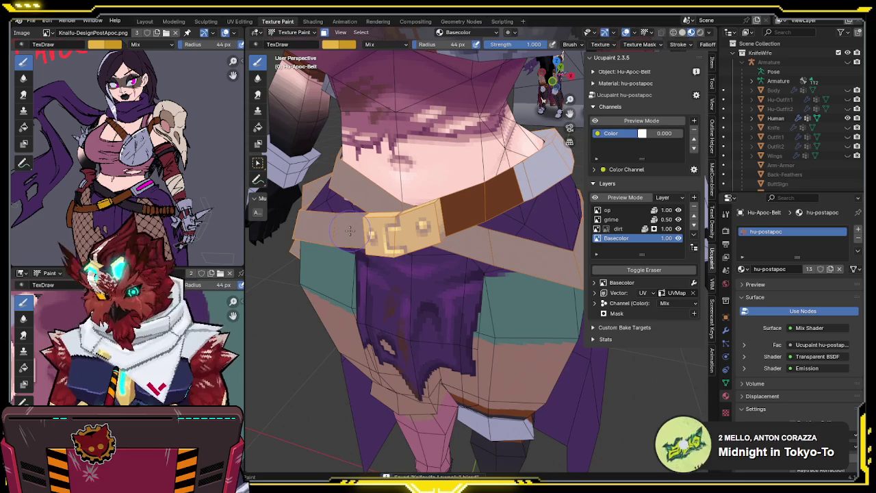
{"action": "mouse_move", "coordinate": [350, 231]}
{"action": "middle_mouse_down"}
{"action": "mouse_move", "coordinate": [405, 251]}
{"action": "mouse_move", "coordinate": [509, 225]}
{"action": "mouse_move", "coordinate": [425, 221]}
{"action": "middle_mouse_up"}
{"action": "mouse_move", "coordinate": [368, 207]}
{"action": "middle_mouse_down"}
{"action": "mouse_move", "coordinate": [349, 228]}
{"action": "mouse_move", "coordinate": [373, 230]}
{"action": "middle_mouse_up"}
Step: Inspect the belt straps from back and sides, then isolate the belt in local view
{"action": "key", "text": "ctrl+Tab"}
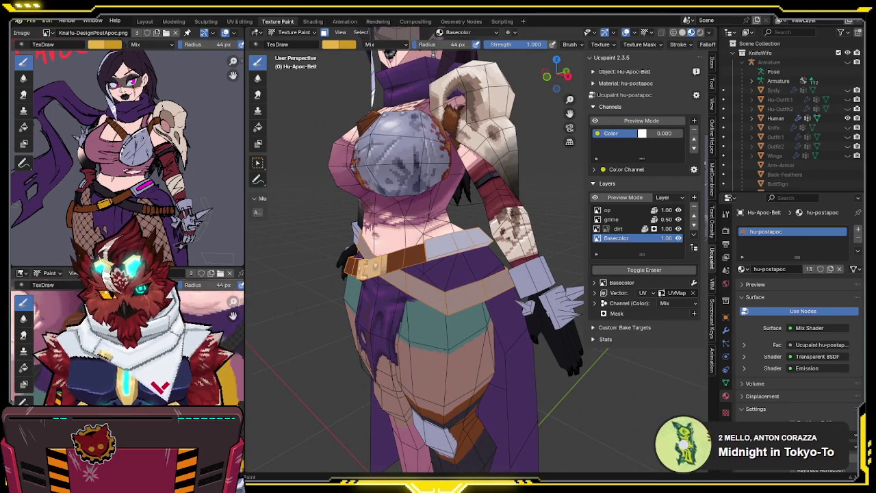
{"action": "middle_click_drag", "start_coordinate": [383, 226], "coordinate": [451, 225]}
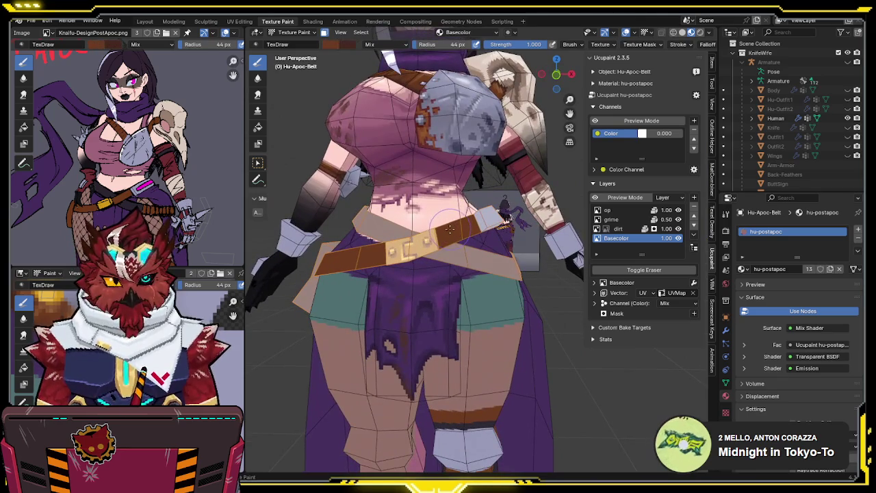
{"action": "scroll", "coordinate": [450, 229], "scroll_direction": "up", "scroll_amount": 4}
{"action": "scroll", "coordinate": [396, 217], "scroll_direction": "up", "scroll_amount": 2}
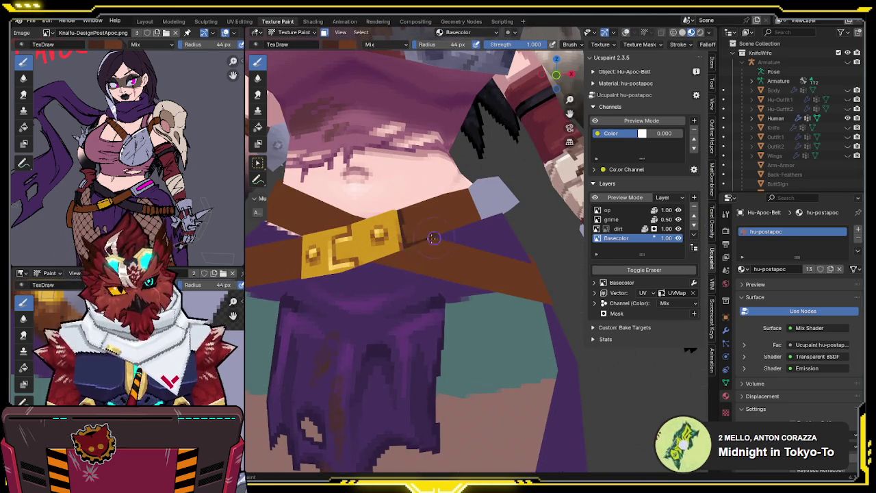
{"action": "middle_click_drag", "start_coordinate": [446, 233], "coordinate": [405, 260]}
{"action": "mouse_move", "coordinate": [443, 240]}
{"action": "middle_mouse_down"}
{"action": "mouse_move", "coordinate": [431, 261]}
{"action": "mouse_move", "coordinate": [460, 210]}
{"action": "middle_mouse_up"}
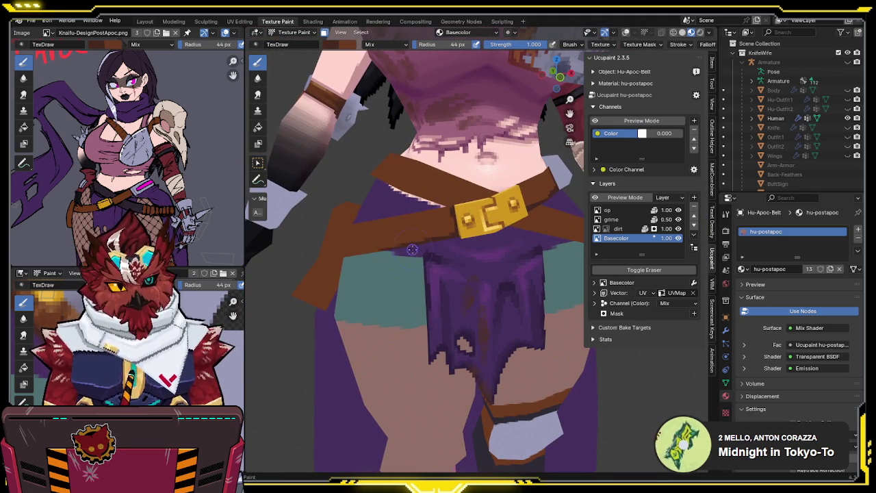
{"action": "middle_click_drag", "start_coordinate": [344, 267], "coordinate": [447, 250]}
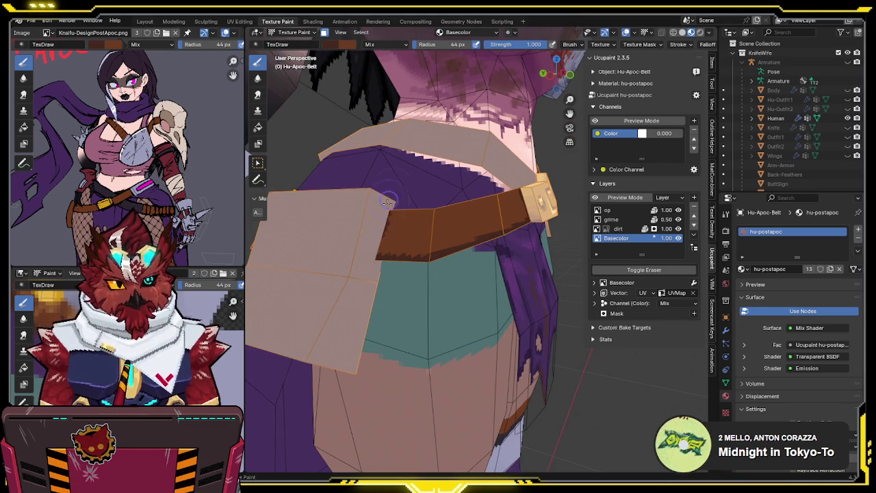
{"action": "middle_click_drag", "start_coordinate": [327, 248], "coordinate": [420, 211]}
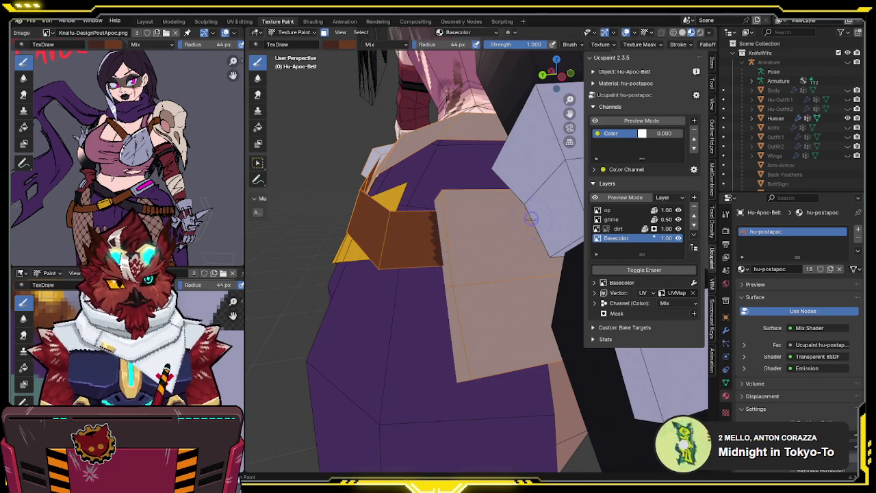
{"action": "key", "text": "KP_Divide"}
{"action": "key", "text": "KP_Divide"}
{"action": "key", "text": "KP_Divide"}
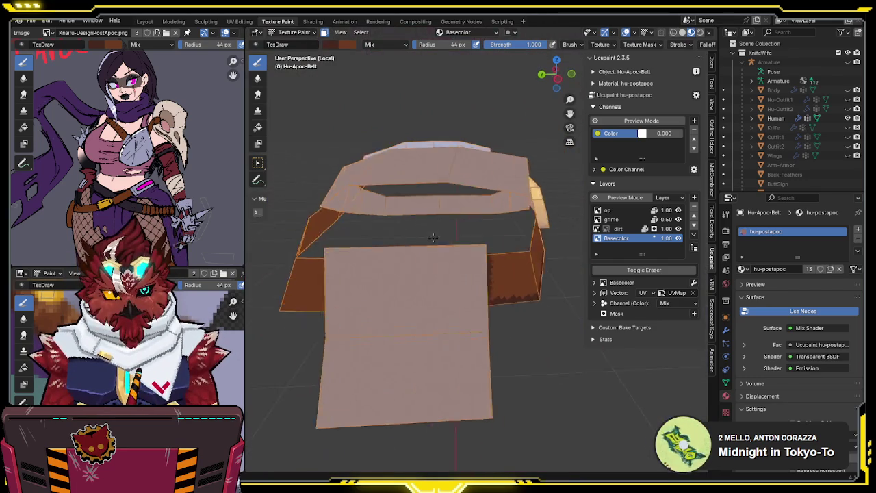
Step: Inspect the isolated belt from several angles and save the blend file
{"action": "middle_click_drag", "start_coordinate": [577, 293], "coordinate": [505, 272]}
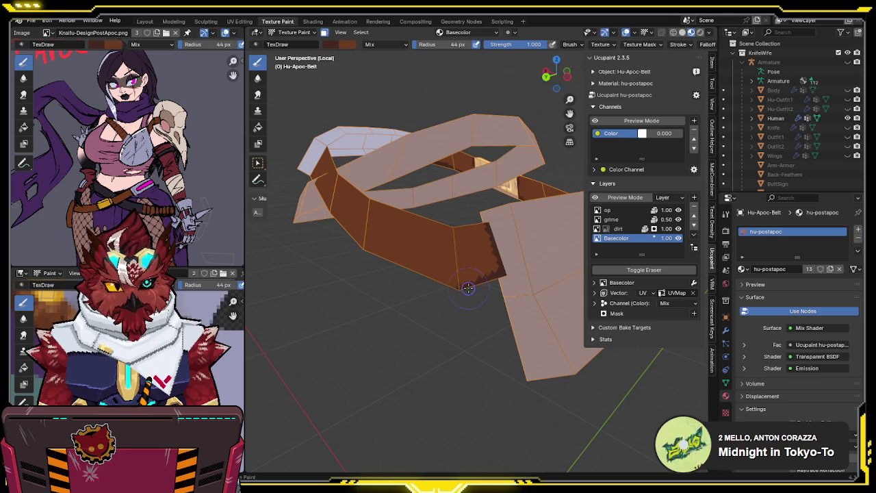
{"action": "middle_click_drag", "start_coordinate": [361, 249], "coordinate": [501, 290]}
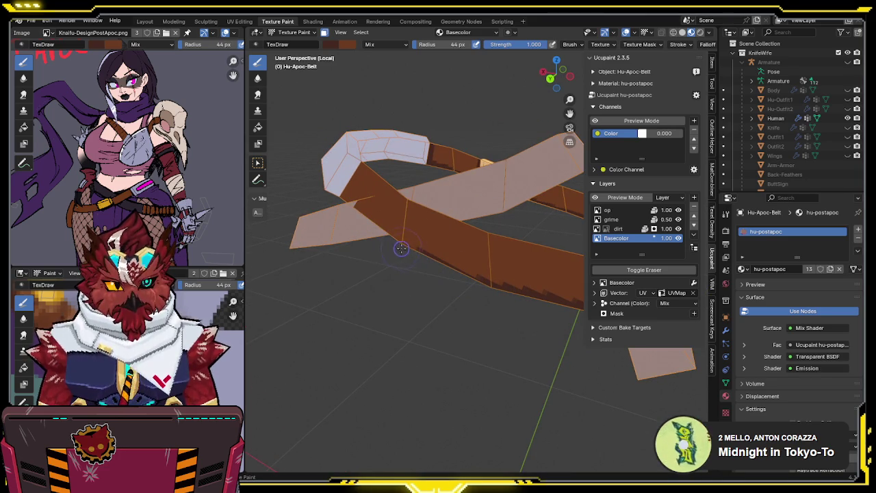
{"action": "middle_click_drag", "start_coordinate": [479, 280], "coordinate": [388, 219]}
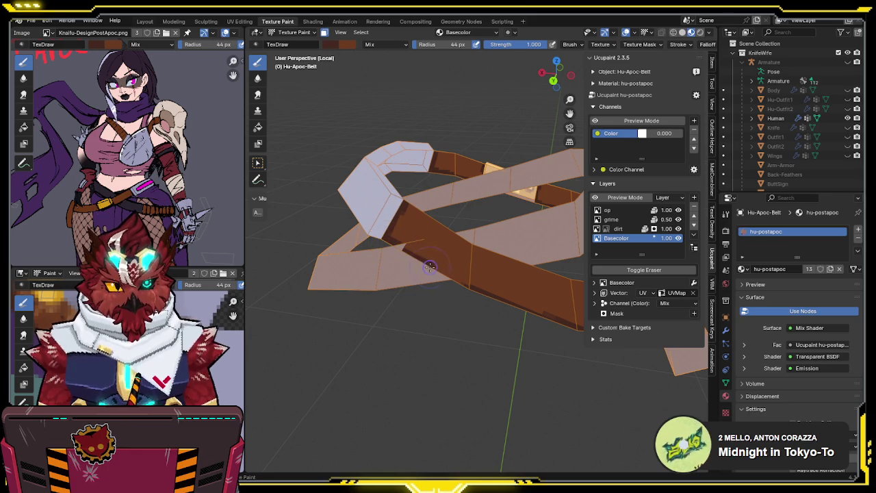
{"action": "mouse_move", "coordinate": [481, 295]}
{"action": "middle_mouse_down"}
{"action": "mouse_move", "coordinate": [494, 249]}
{"action": "mouse_move", "coordinate": [446, 218]}
{"action": "middle_mouse_up"}
{"action": "key", "text": "ctrl+s"}
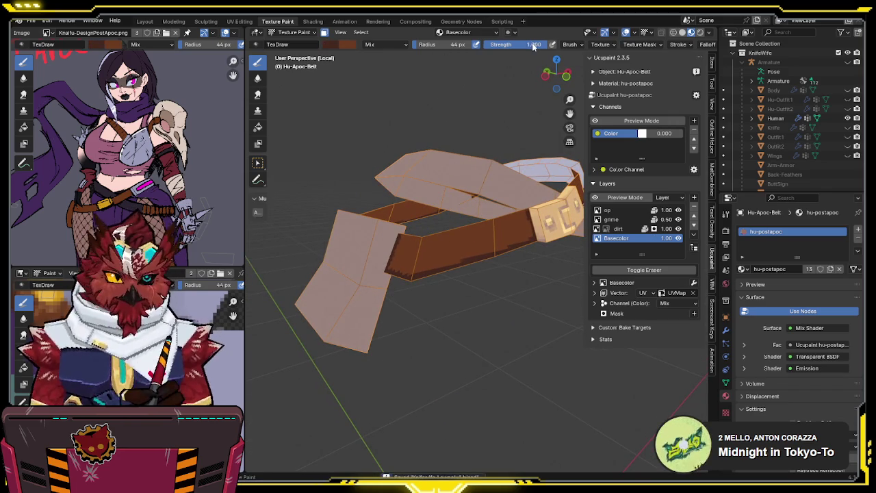
Step: Set the brush strength to 0.500 and work around the belt's front buckle
{"action": "key", "text": "shift+f"}
{"action": "left_click", "coordinate": [465, 223]}
{"action": "middle_click_drag", "start_coordinate": [465, 223], "coordinate": [458, 235]}
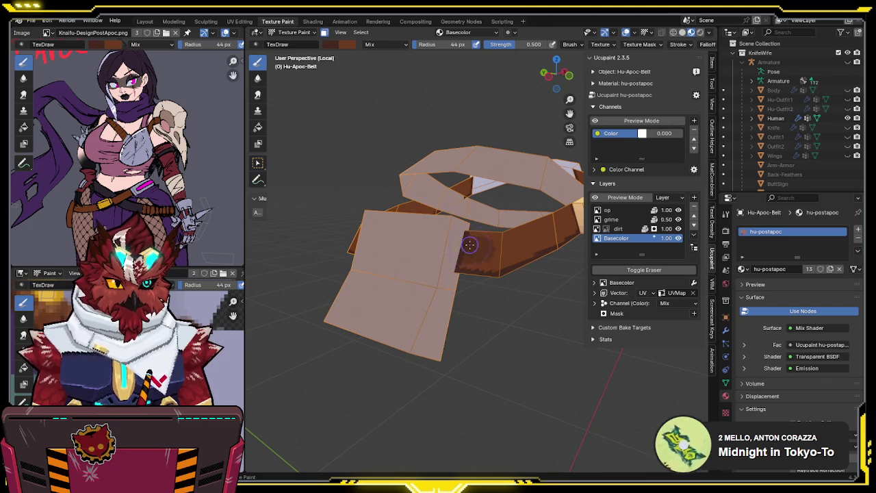
{"action": "middle_click_drag", "start_coordinate": [467, 248], "coordinate": [453, 255]}
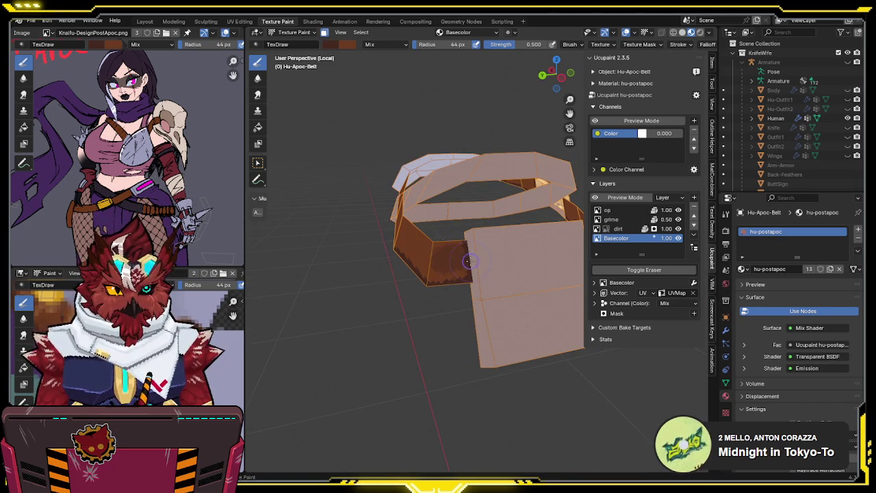
{"action": "middle_click_drag", "start_coordinate": [459, 258], "coordinate": [477, 243]}
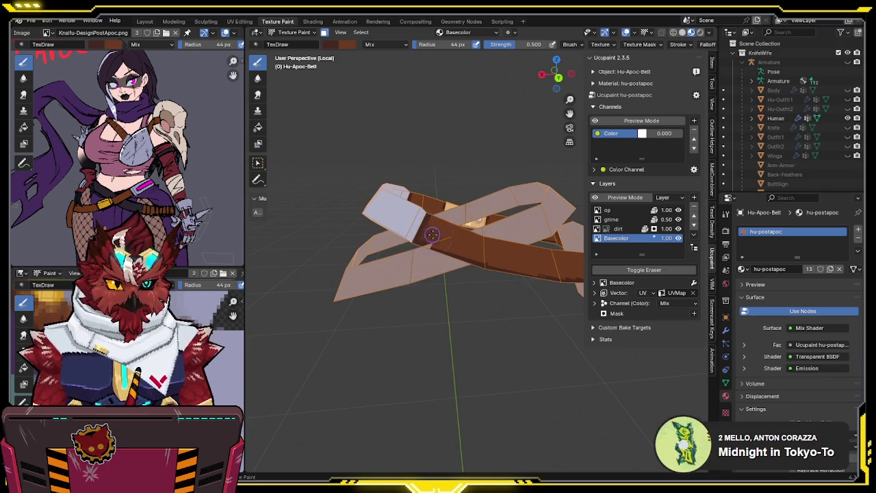
{"action": "mouse_move", "coordinate": [438, 224]}
{"action": "middle_mouse_down"}
{"action": "mouse_move", "coordinate": [522, 216]}
{"action": "mouse_move", "coordinate": [479, 243]}
{"action": "middle_mouse_up"}
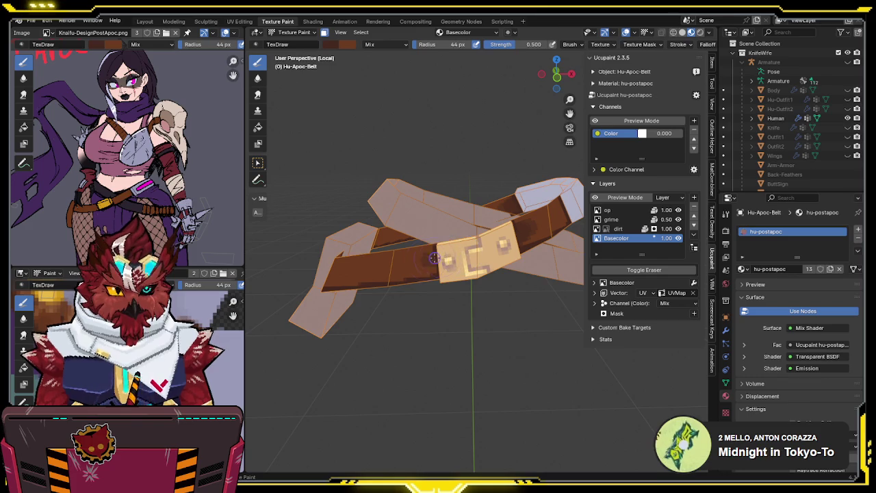
{"action": "mouse_move", "coordinate": [502, 237]}
{"action": "middle_mouse_down"}
{"action": "mouse_move", "coordinate": [515, 223]}
{"action": "mouse_move", "coordinate": [542, 219]}
{"action": "middle_mouse_up"}
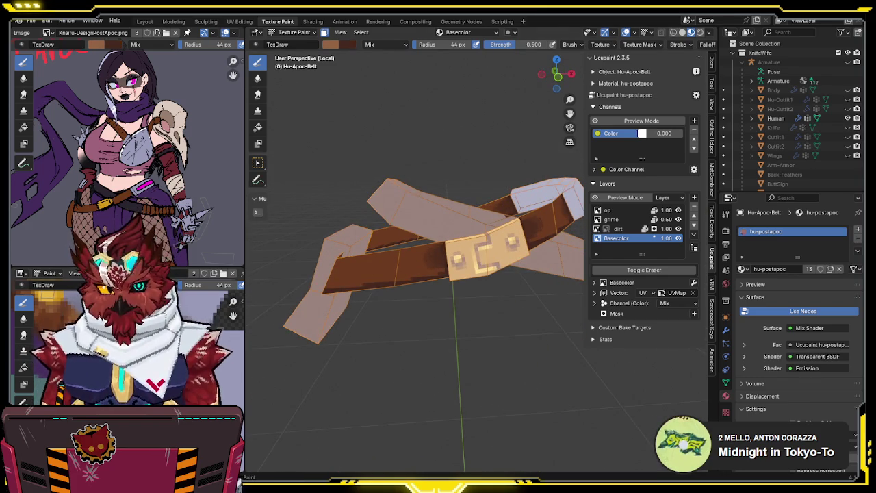
{"action": "middle_click_drag", "start_coordinate": [407, 234], "coordinate": [390, 247]}
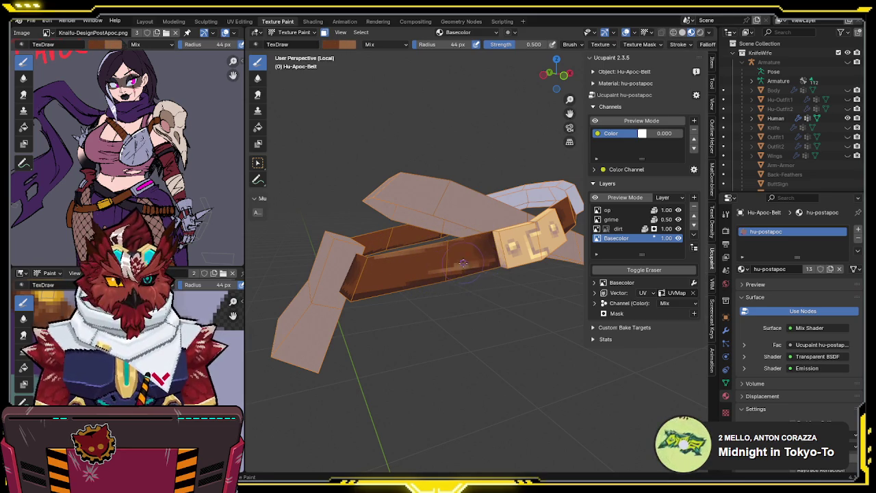
Step: Continue around the belt band from new angles, then save the file
{"action": "middle_click_drag", "start_coordinate": [472, 248], "coordinate": [415, 264]}
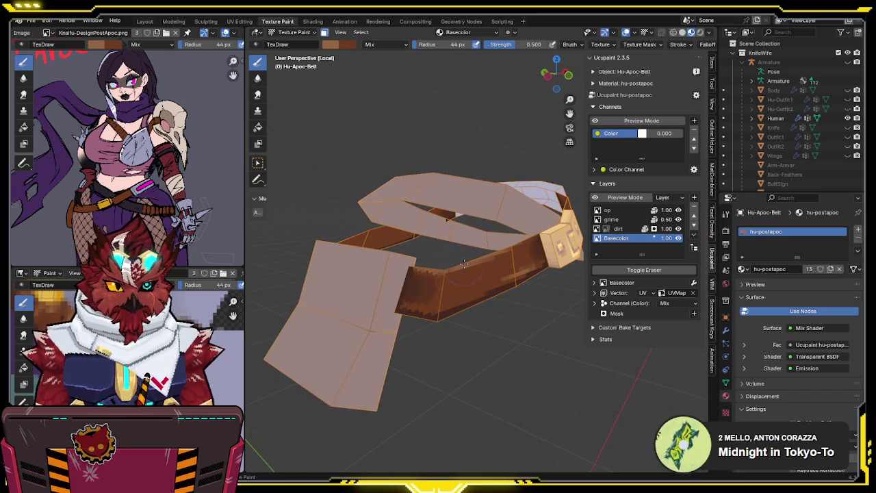
{"action": "middle_click_drag", "start_coordinate": [491, 252], "coordinate": [458, 250]}
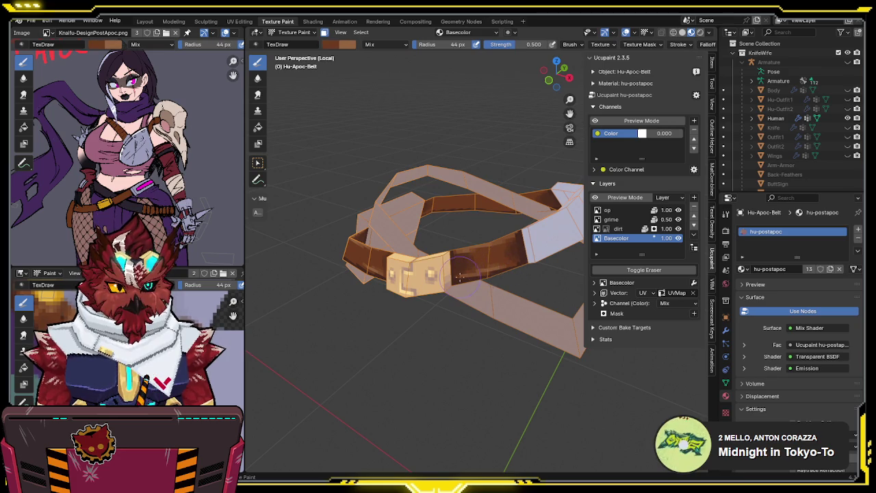
{"action": "mouse_move", "coordinate": [494, 269]}
{"action": "middle_mouse_down"}
{"action": "mouse_move", "coordinate": [504, 253]}
{"action": "mouse_move", "coordinate": [480, 294]}
{"action": "middle_mouse_up"}
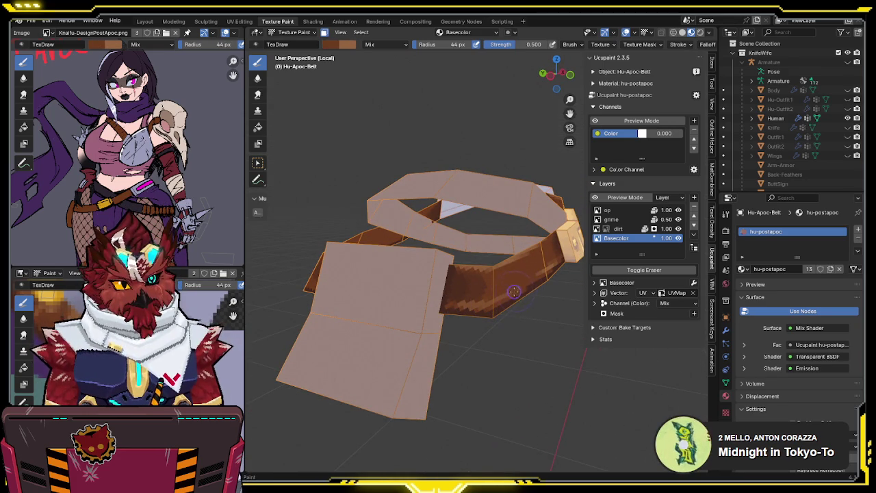
{"action": "mouse_move", "coordinate": [507, 281]}
{"action": "middle_mouse_down"}
{"action": "mouse_move", "coordinate": [476, 258]}
{"action": "mouse_move", "coordinate": [499, 301]}
{"action": "mouse_move", "coordinate": [497, 328]}
{"action": "mouse_move", "coordinate": [518, 328]}
{"action": "middle_mouse_up"}
{"action": "key", "text": "ctrl+s"}
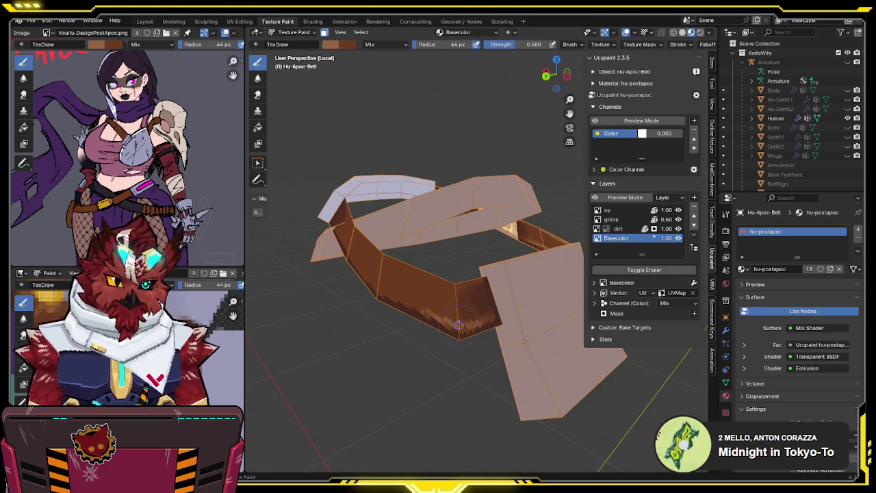
Step: Orbit around the belt straps to review the brown paint around the gold buckle
{"action": "middle_click_drag", "start_coordinate": [490, 302], "coordinate": [521, 299]}
{"action": "middle_click_drag", "start_coordinate": [462, 275], "coordinate": [405, 265]}
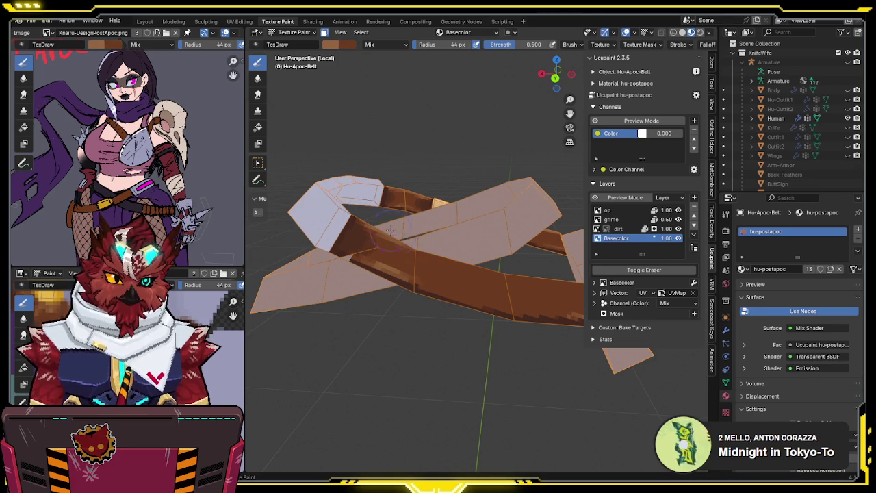
{"action": "middle_click_drag", "start_coordinate": [468, 258], "coordinate": [421, 236]}
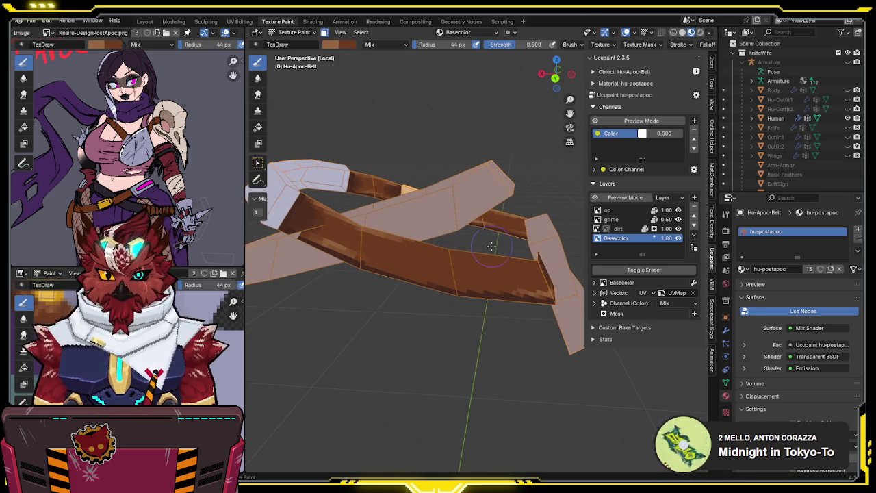
{"action": "middle_click_drag", "start_coordinate": [491, 249], "coordinate": [482, 260]}
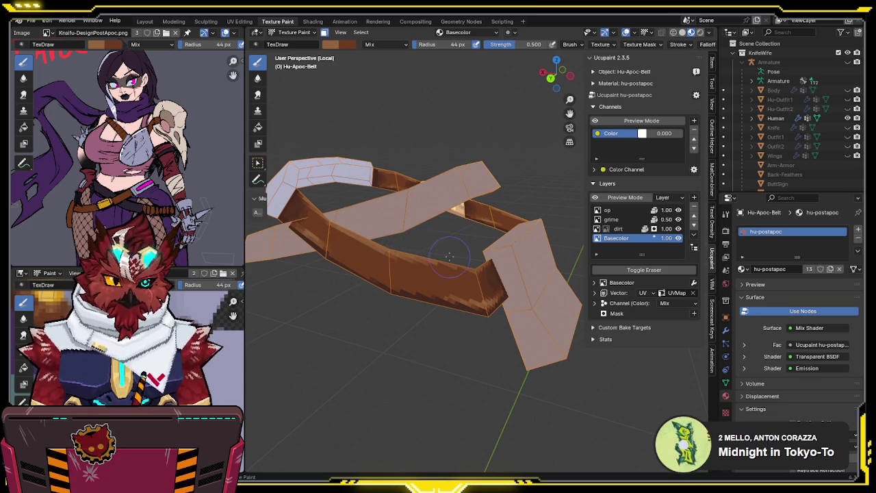
{"action": "middle_click_drag", "start_coordinate": [331, 231], "coordinate": [487, 206]}
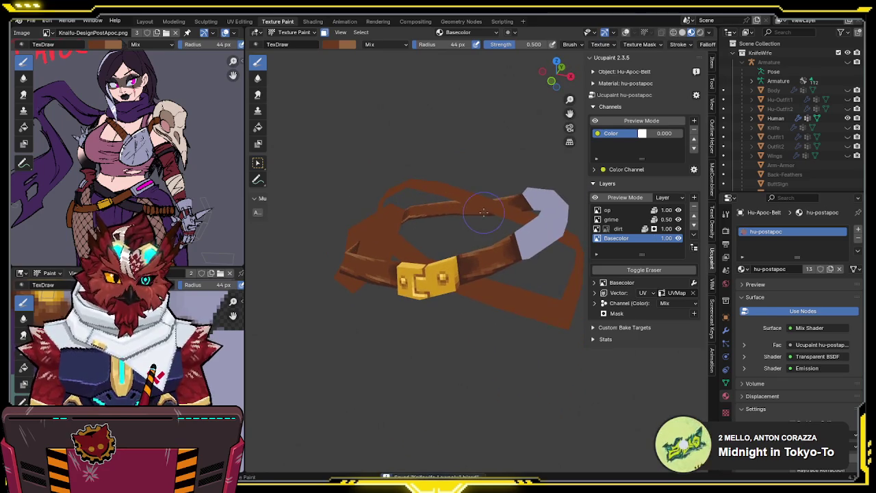
Step: Exit local view to show the whole character and switch to Object Mode
{"action": "key", "text": "KP_Divide"}
{"action": "mouse_move", "coordinate": [484, 207]}
{"action": "middle_mouse_down"}
{"action": "mouse_move", "coordinate": [472, 226]}
{"action": "mouse_move", "coordinate": [503, 208]}
{"action": "mouse_move", "coordinate": [502, 234]}
{"action": "middle_mouse_up"}
{"action": "key", "text": "ctrl+Tab"}
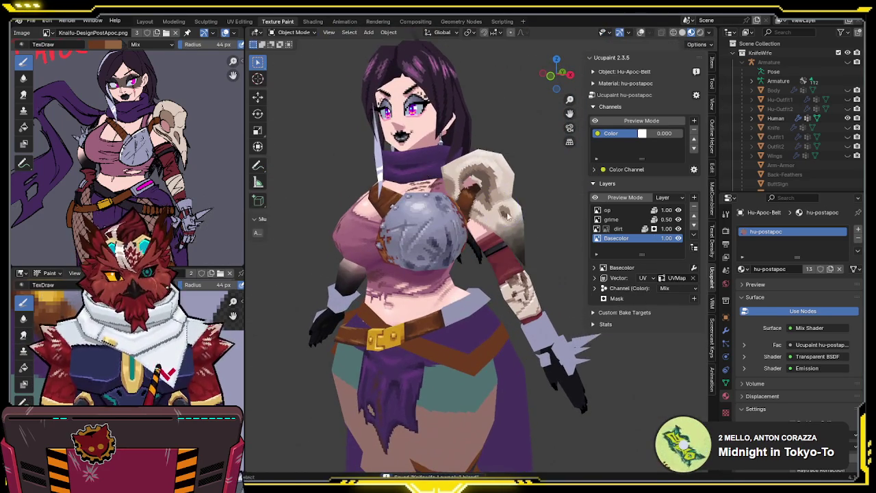
Step: Select the body, hide viewport overlays, and hide then reveal the other character pieces
{"action": "left_click", "coordinate": [422, 300]}
{"action": "key", "text": "shift+alt+z"}
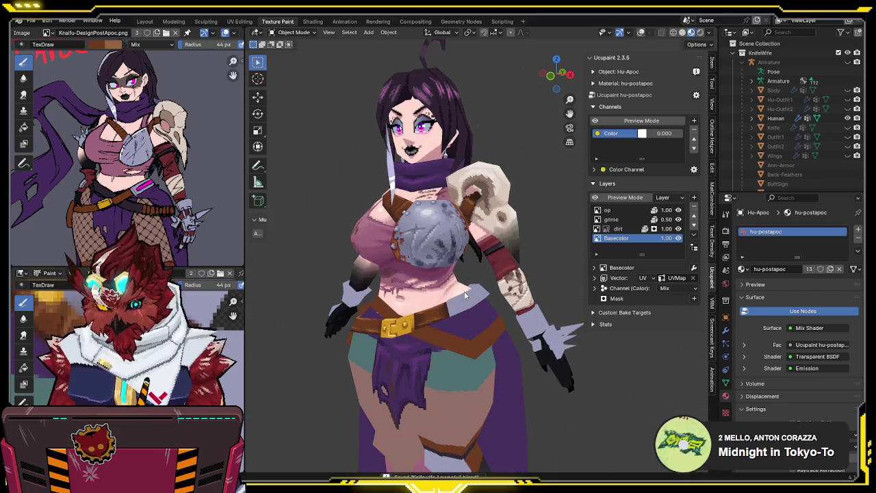
{"action": "key", "text": "shift+h"}
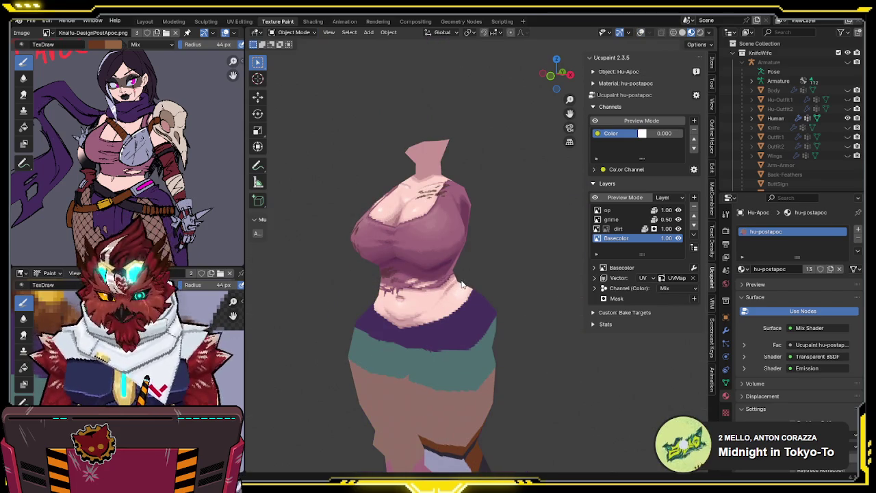
{"action": "key", "text": "alt+h"}
{"action": "mouse_move", "coordinate": [462, 284]}
{"action": "middle_mouse_down"}
{"action": "mouse_move", "coordinate": [500, 284]}
{"action": "mouse_move", "coordinate": [470, 274]}
{"action": "mouse_move", "coordinate": [472, 250]}
{"action": "mouse_move", "coordinate": [458, 260]}
{"action": "mouse_move", "coordinate": [479, 273]}
{"action": "mouse_move", "coordinate": [460, 301]}
{"action": "mouse_move", "coordinate": [513, 253]}
{"action": "mouse_move", "coordinate": [516, 232]}
{"action": "mouse_move", "coordinate": [549, 242]}
{"action": "mouse_move", "coordinate": [279, 228]}
{"action": "mouse_move", "coordinate": [415, 229]}
{"action": "mouse_move", "coordinate": [636, 202]}
{"action": "mouse_move", "coordinate": [488, 224]}
{"action": "mouse_move", "coordinate": [420, 218]}
{"action": "mouse_move", "coordinate": [532, 210]}
{"action": "mouse_move", "coordinate": [511, 222]}
{"action": "mouse_move", "coordinate": [339, 238]}
{"action": "mouse_move", "coordinate": [562, 221]}
{"action": "mouse_move", "coordinate": [459, 236]}
{"action": "mouse_move", "coordinate": [295, 226]}
{"action": "mouse_move", "coordinate": [483, 228]}
{"action": "mouse_move", "coordinate": [458, 237]}
{"action": "middle_mouse_up"}
Step: Isolate the body mesh, zoom onto the torso, and turn viewport overlays back on
{"action": "key", "text": "shift+h"}
{"action": "key", "text": "ctrl+Tab"}
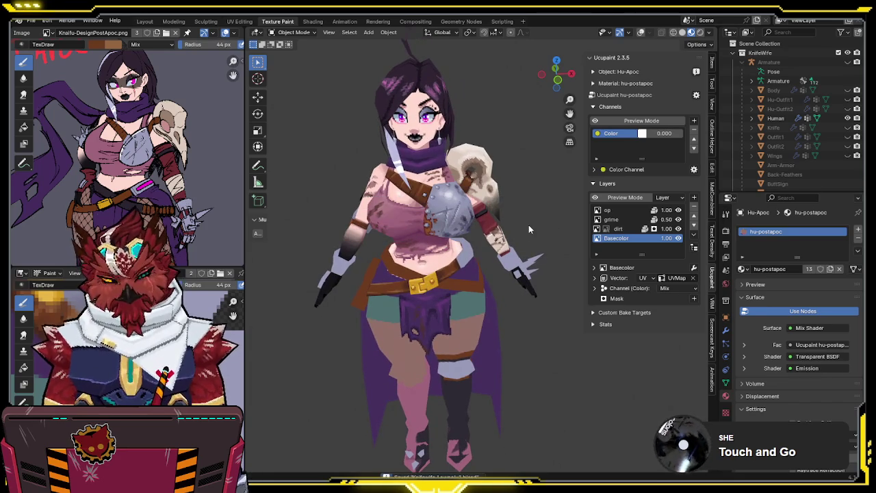
{"action": "middle_click_drag", "start_coordinate": [528, 229], "coordinate": [519, 211]}
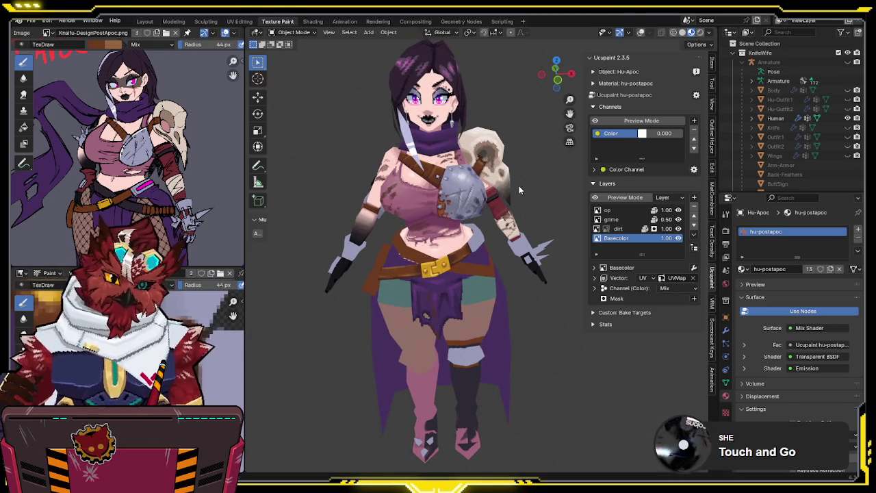
{"action": "mouse_move", "coordinate": [519, 186]}
{"action": "middle_mouse_down"}
{"action": "mouse_move", "coordinate": [443, 183]}
{"action": "mouse_move", "coordinate": [451, 198]}
{"action": "mouse_move", "coordinate": [444, 238]}
{"action": "mouse_move", "coordinate": [470, 241]}
{"action": "middle_mouse_up"}
{"action": "scroll", "coordinate": [445, 219], "scroll_direction": "up", "scroll_amount": 4}
{"action": "key", "text": "shift+alt+z"}
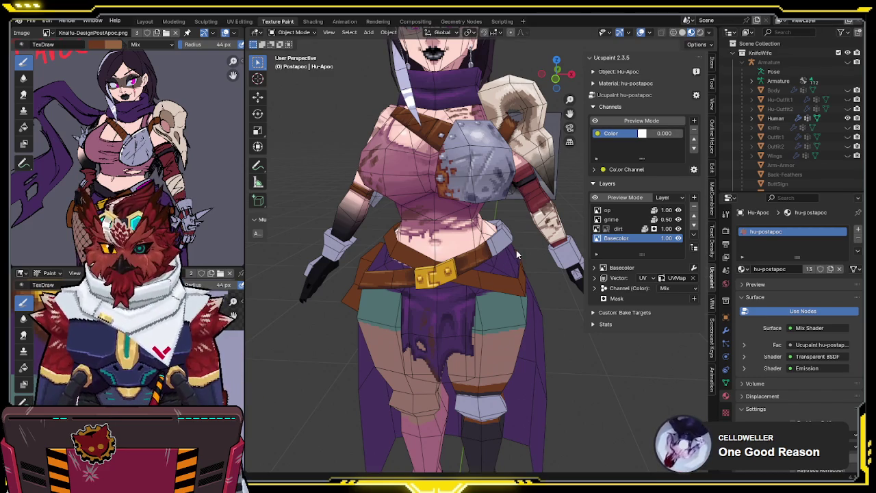
Step: Orbit to a level front view of the character and select the belt, Hu-Apoc-Belt
{"action": "middle_click_drag", "start_coordinate": [521, 233], "coordinate": [479, 261]}
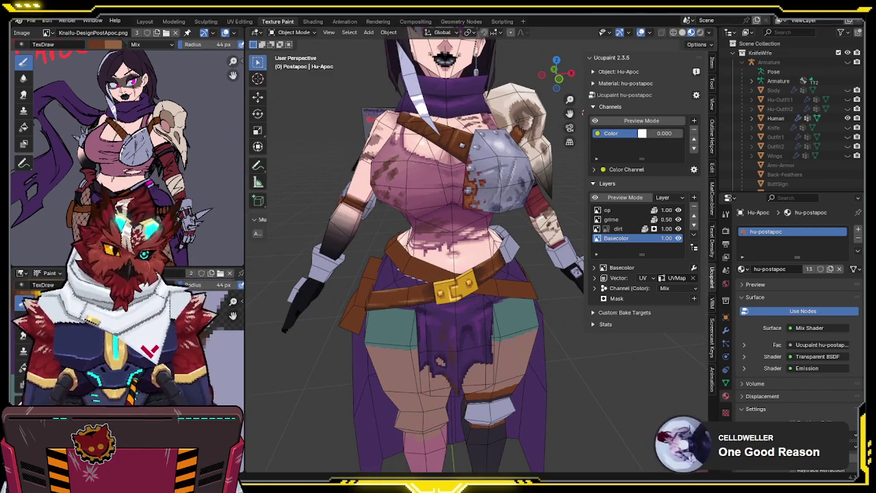
{"action": "middle_click_drag", "start_coordinate": [445, 236], "coordinate": [463, 233]}
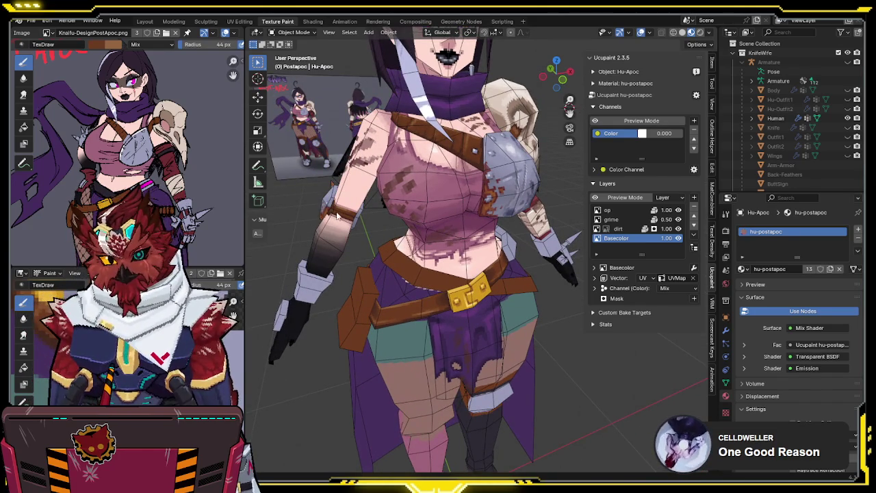
{"action": "mouse_move", "coordinate": [356, 235]}
{"action": "middle_mouse_down"}
{"action": "mouse_move", "coordinate": [338, 214]}
{"action": "mouse_move", "coordinate": [351, 200]}
{"action": "mouse_move", "coordinate": [372, 204]}
{"action": "middle_mouse_up"}
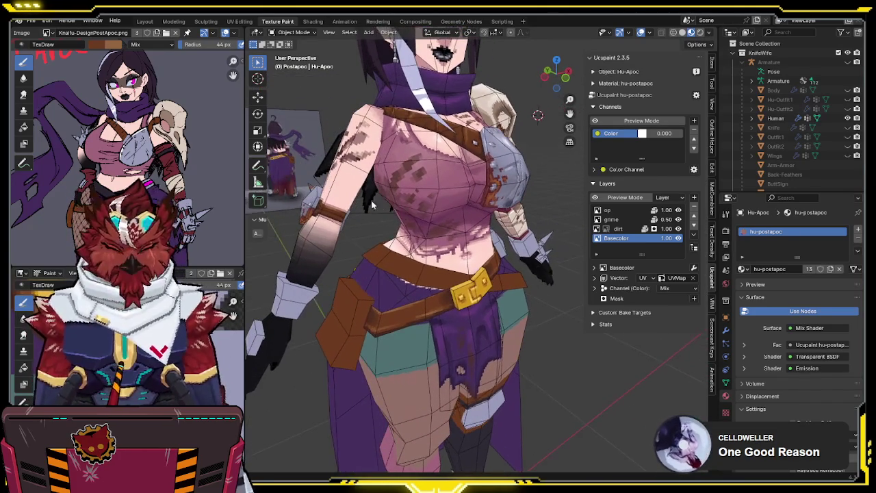
{"action": "middle_click_drag", "start_coordinate": [484, 228], "coordinate": [454, 225]}
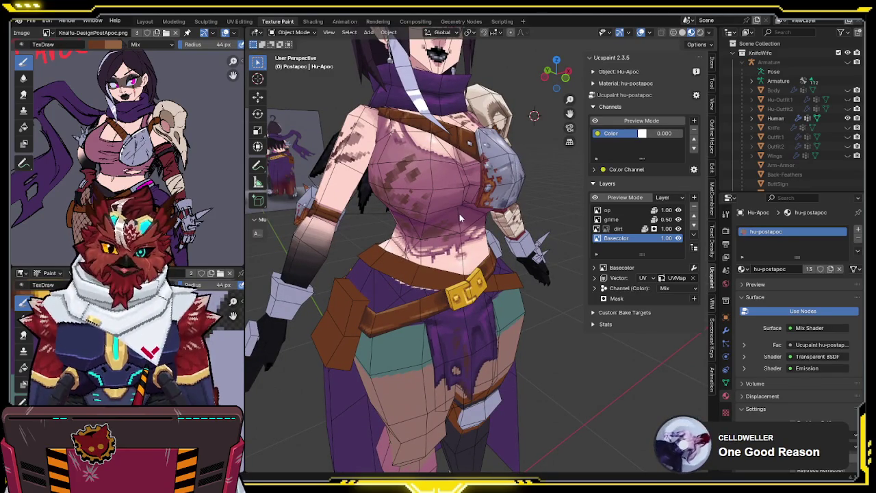
{"action": "mouse_move", "coordinate": [487, 213]}
{"action": "middle_mouse_down"}
{"action": "mouse_move", "coordinate": [506, 203]}
{"action": "mouse_move", "coordinate": [455, 209]}
{"action": "mouse_move", "coordinate": [463, 235]}
{"action": "middle_mouse_up"}
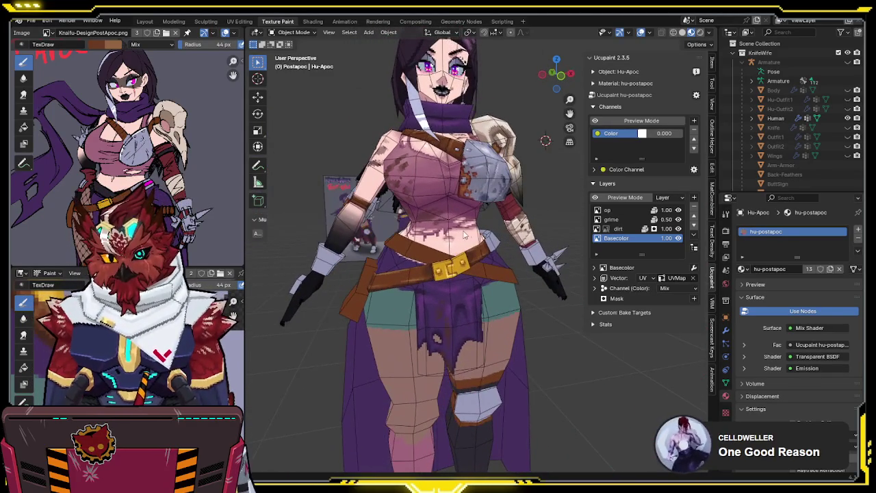
{"action": "middle_click_drag", "start_coordinate": [497, 276], "coordinate": [466, 236]}
{"action": "scroll", "coordinate": [472, 255], "scroll_direction": "up", "scroll_amount": 2}
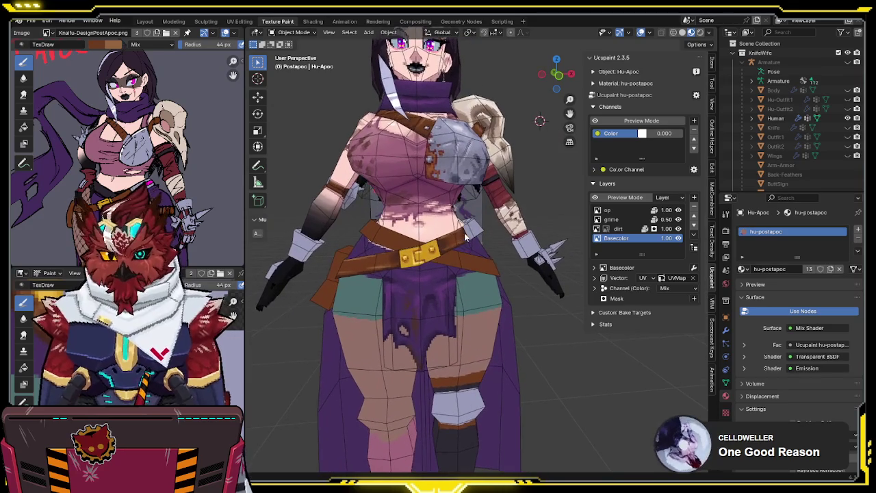
{"action": "left_click", "coordinate": [470, 271]}
{"action": "mouse_move", "coordinate": [470, 271]}
{"action": "middle_mouse_down"}
{"action": "mouse_move", "coordinate": [540, 192]}
{"action": "mouse_move", "coordinate": [452, 201]}
{"action": "mouse_move", "coordinate": [559, 215]}
{"action": "mouse_move", "coordinate": [704, 213]}
{"action": "mouse_move", "coordinate": [340, 207]}
{"action": "mouse_move", "coordinate": [363, 188]}
{"action": "mouse_move", "coordinate": [493, 188]}
{"action": "mouse_move", "coordinate": [469, 194]}
{"action": "mouse_move", "coordinate": [441, 234]}
{"action": "mouse_move", "coordinate": [472, 227]}
{"action": "mouse_move", "coordinate": [455, 235]}
{"action": "mouse_move", "coordinate": [487, 205]}
{"action": "mouse_move", "coordinate": [451, 226]}
{"action": "middle_mouse_up"}
{"action": "scroll", "coordinate": [509, 221], "scroll_direction": "down", "scroll_amount": 1}
{"action": "scroll", "coordinate": [469, 194], "scroll_direction": "up", "scroll_amount": 2}
Step: Re-enable overlays, put the belt into Texture Paint mode, and snap to a front view of the waist
{"action": "key", "text": "shift+alt+z"}
{"action": "scroll", "coordinate": [469, 194], "scroll_direction": "down", "scroll_amount": 1}
{"action": "key", "text": "ctrl+Tab"}
{"action": "left_click", "coordinate": [487, 206]}
{"action": "scroll", "coordinate": [487, 205], "scroll_direction": "down", "scroll_amount": 2}
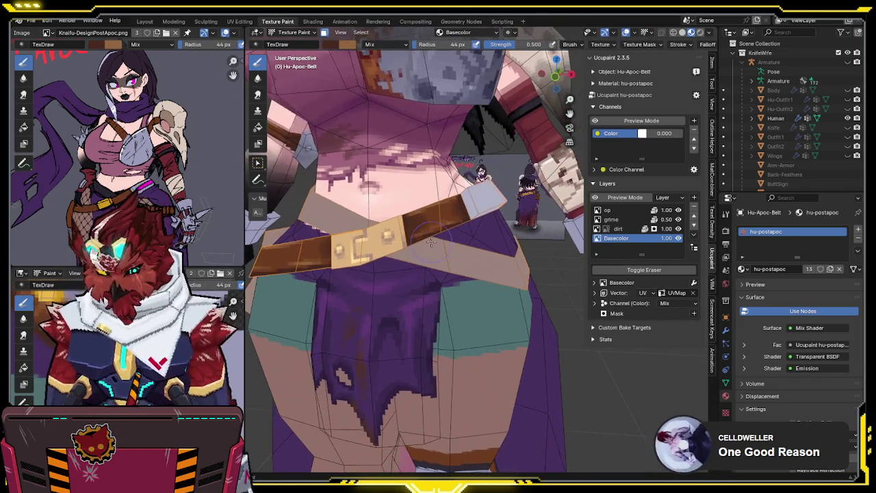
{"action": "key", "text": "KP_1"}
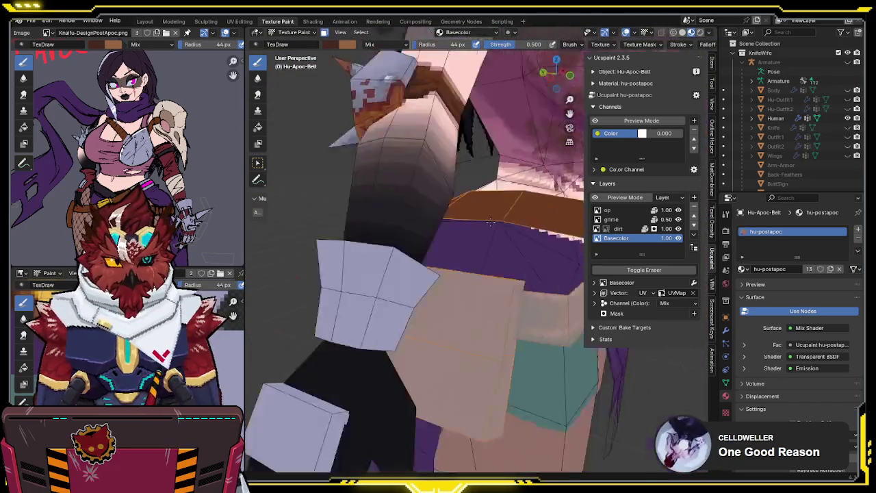
{"action": "scroll", "coordinate": [426, 207], "scroll_direction": "up", "scroll_amount": 1}
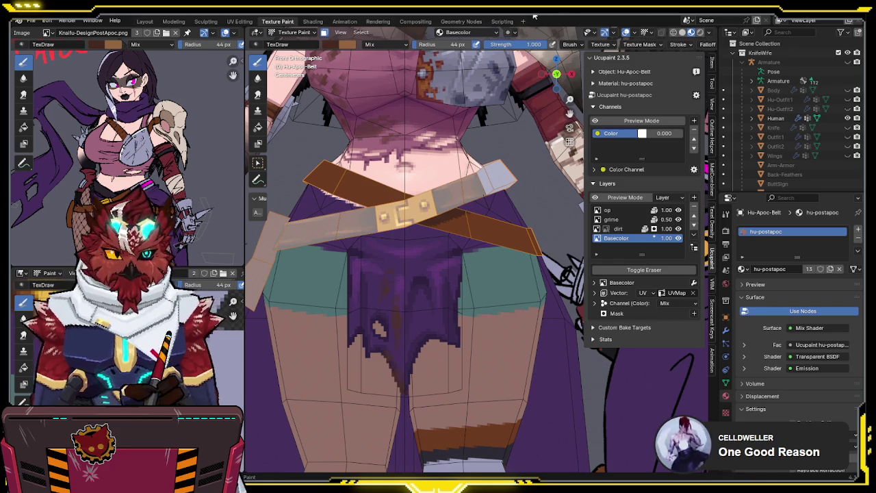
{"action": "mouse_move", "coordinate": [407, 213]}
{"action": "middle_mouse_down"}
{"action": "mouse_move", "coordinate": [365, 217]}
{"action": "mouse_move", "coordinate": [456, 189]}
{"action": "middle_mouse_up"}
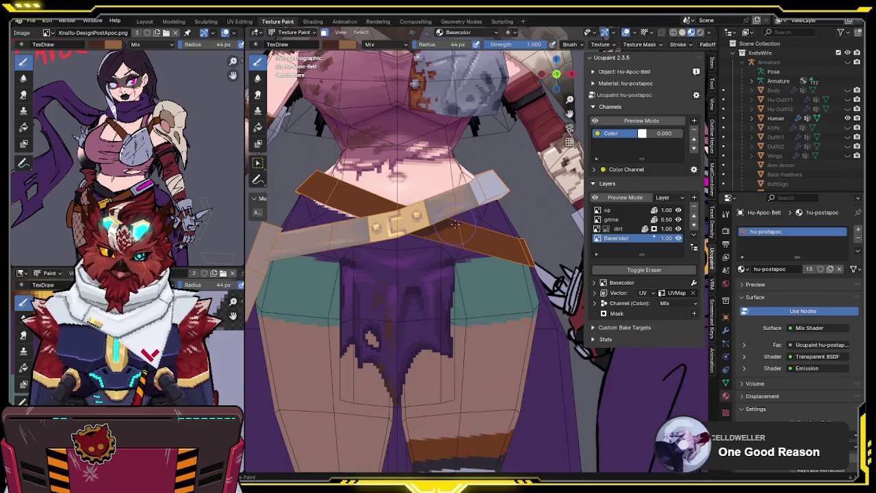
{"action": "middle_click_drag", "start_coordinate": [452, 233], "coordinate": [481, 184]}
{"action": "scroll", "coordinate": [468, 190], "scroll_direction": "up", "scroll_amount": 2}
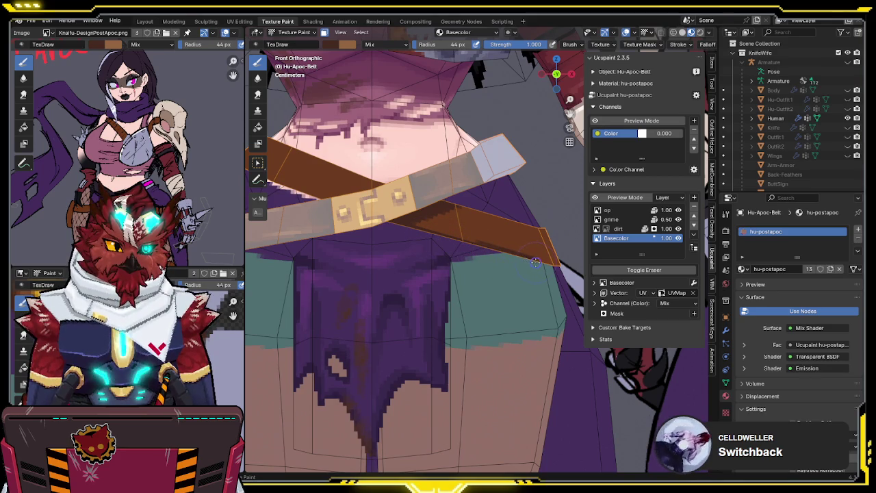
{"action": "mouse_move", "coordinate": [499, 253]}
{"action": "middle_mouse_down"}
{"action": "mouse_move", "coordinate": [434, 243]}
{"action": "mouse_move", "coordinate": [474, 227]}
{"action": "middle_mouse_up"}
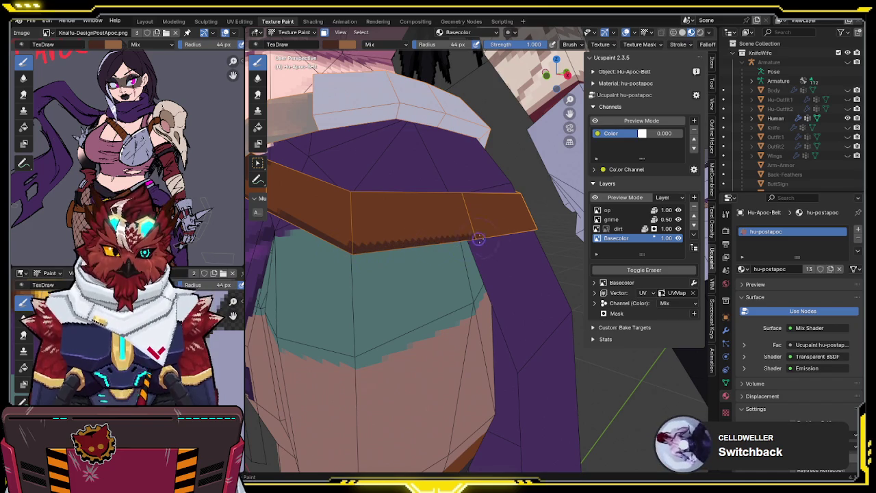
Step: In Edit Mode with vertex select, move one belt vertex to reshape the belt
{"action": "middle_click_drag", "start_coordinate": [536, 233], "coordinate": [427, 241]}
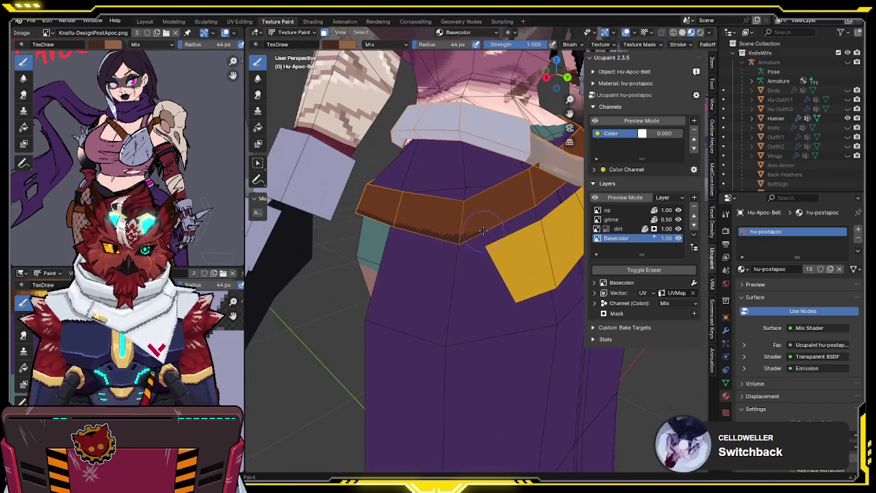
{"action": "mouse_move", "coordinate": [501, 218]}
{"action": "middle_mouse_down"}
{"action": "mouse_move", "coordinate": [479, 205]}
{"action": "mouse_move", "coordinate": [510, 197]}
{"action": "middle_mouse_up"}
{"action": "key", "text": "Tab"}
{"action": "key", "text": "1"}
{"action": "left_click", "coordinate": [511, 198]}
{"action": "left_click", "coordinate": [502, 194]}
Step: Return the belt to Texture Paint mode and orbit round to its back
{"action": "key", "text": "ctrl+Tab"}
{"action": "left_click", "coordinate": [479, 198]}
{"action": "mouse_move", "coordinate": [471, 202]}
{"action": "middle_mouse_down"}
{"action": "mouse_move", "coordinate": [458, 209]}
{"action": "mouse_move", "coordinate": [434, 199]}
{"action": "middle_mouse_up"}
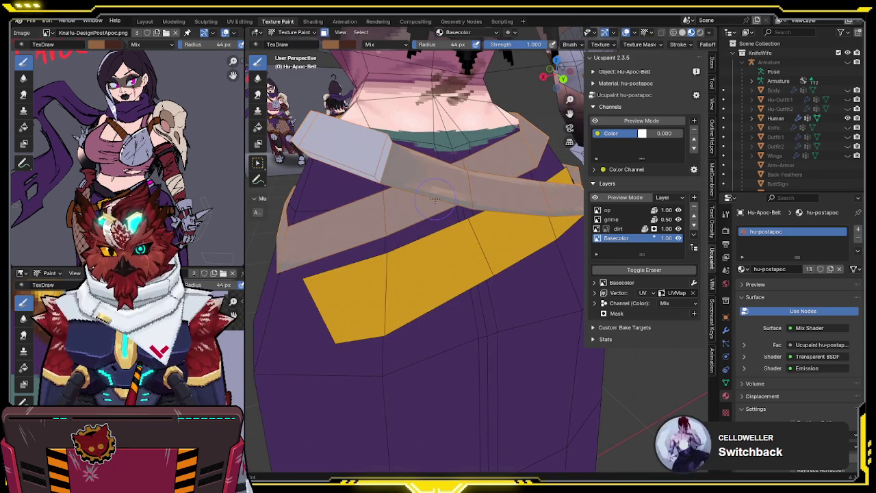
{"action": "mouse_move", "coordinate": [432, 197]}
{"action": "middle_mouse_down"}
{"action": "mouse_move", "coordinate": [399, 185]}
{"action": "mouse_move", "coordinate": [413, 195]}
{"action": "mouse_move", "coordinate": [425, 190]}
{"action": "middle_mouse_up"}
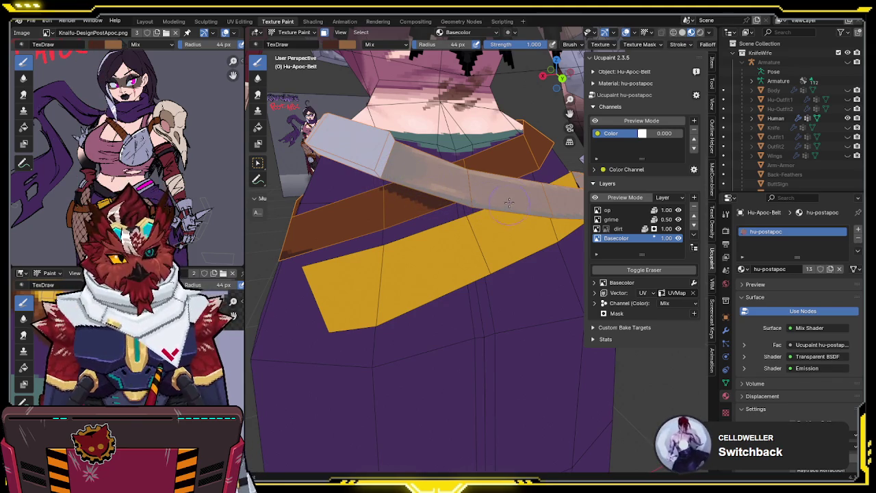
{"action": "middle_click_drag", "start_coordinate": [502, 178], "coordinate": [470, 201]}
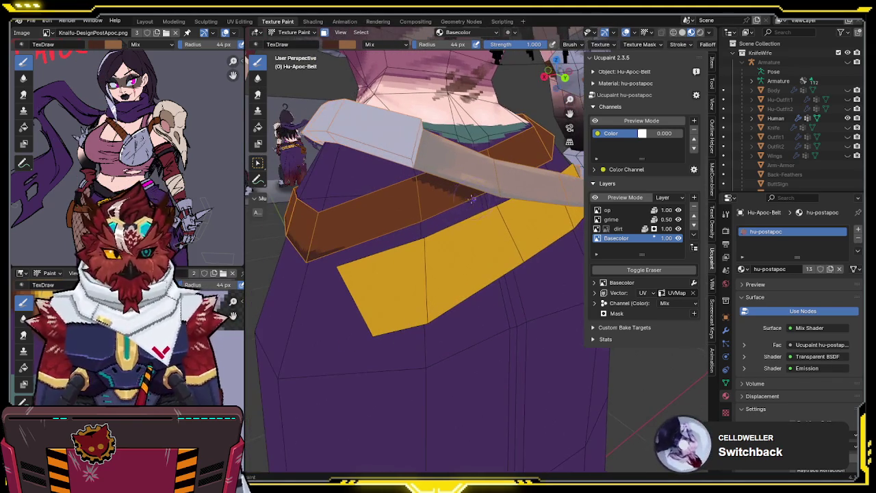